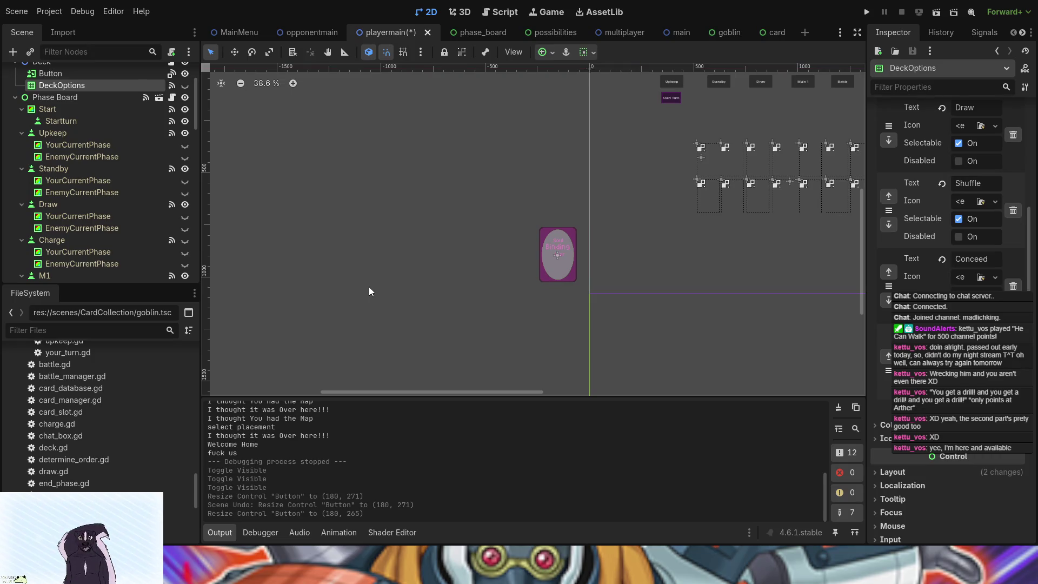
Step: Clear the node selection and pan the board view to frame the card and slot grid
mouse_move(336, 309)
left_mouse_down()
mouse_move(367, 313)
mouse_move(473, 419)
mouse_move(554, 362)
mouse_move(498, 392)
left_mouse_up()
scroll(504, 353, "down", 2)
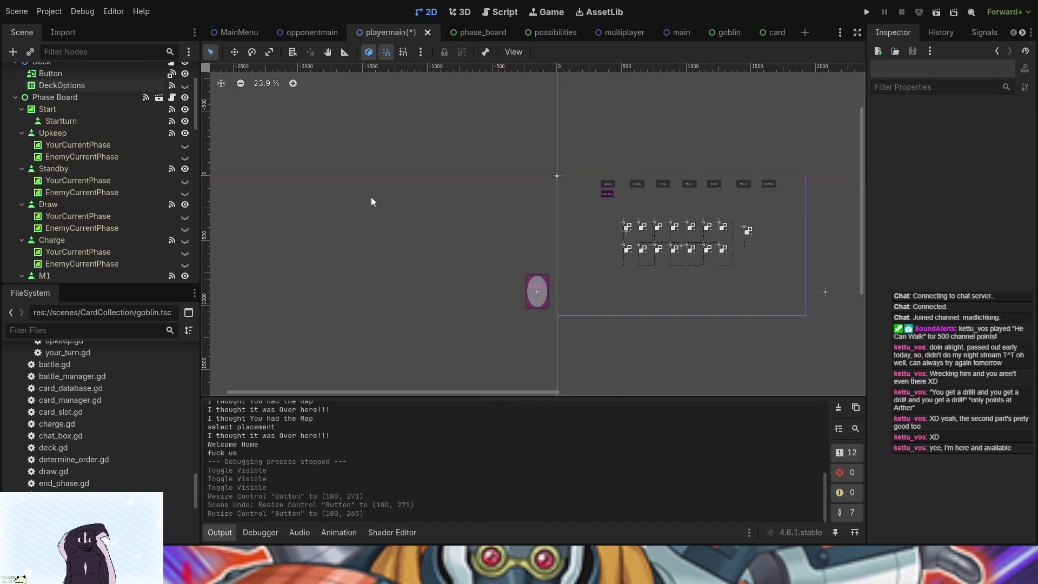
scroll(343, 355, "down", 1)
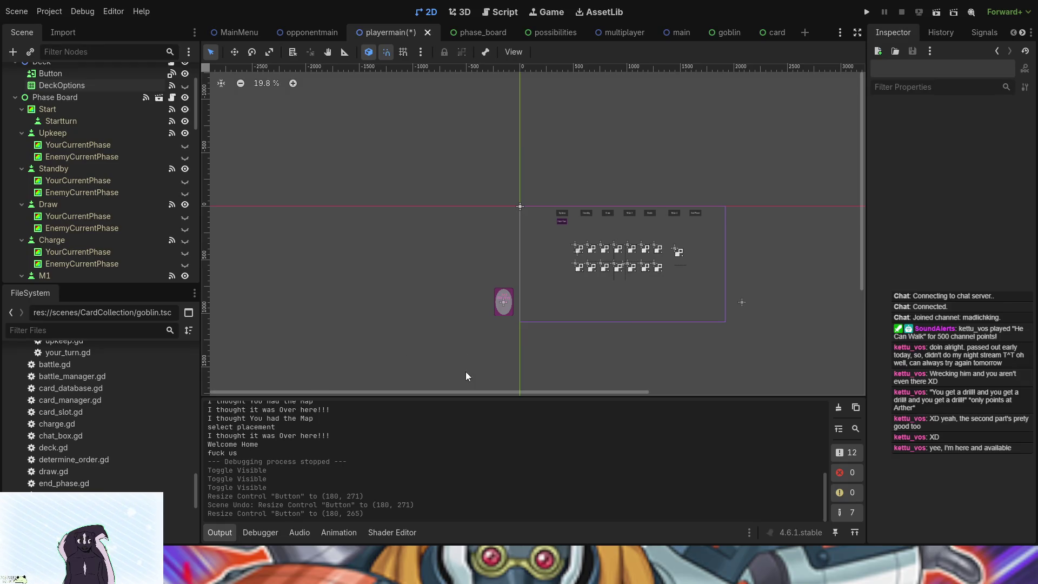
scroll(466, 371, "down", 5)
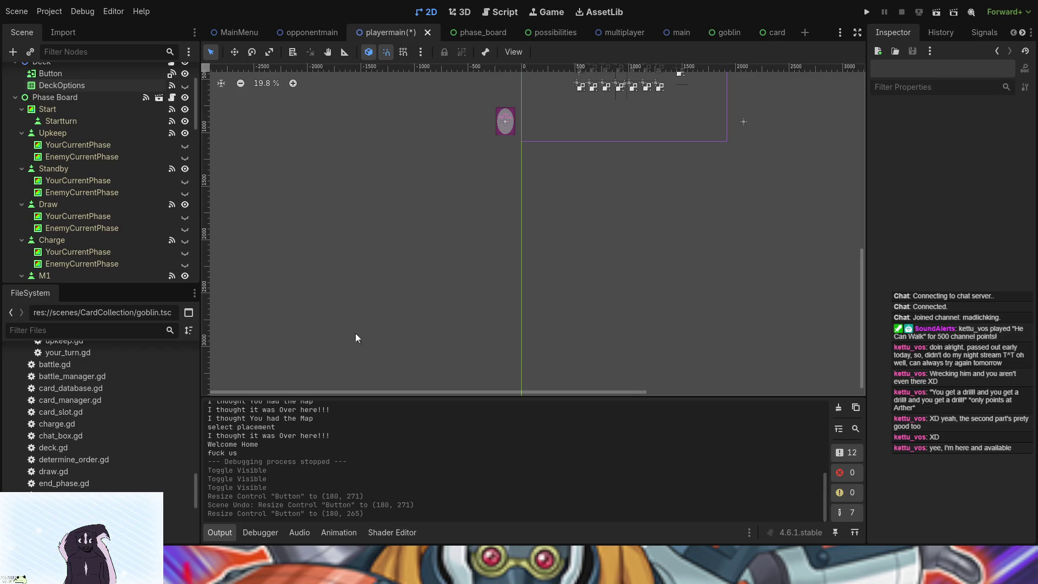
mouse_move(284, 178)
left_mouse_down()
mouse_move(457, 210)
mouse_move(494, 348)
mouse_move(504, 349)
left_mouse_up()
mouse_move(295, 138)
left_mouse_down()
mouse_move(487, 225)
mouse_move(506, 316)
left_mouse_up()
scroll(562, 306, "down", 1)
scroll(468, 241, "up", 2)
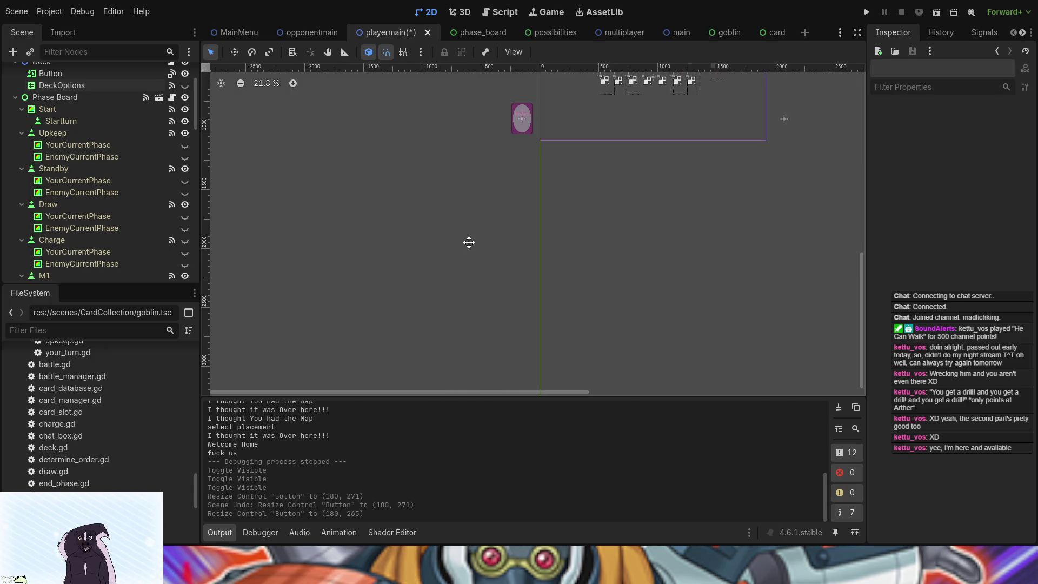
scroll(453, 304, "up", 8)
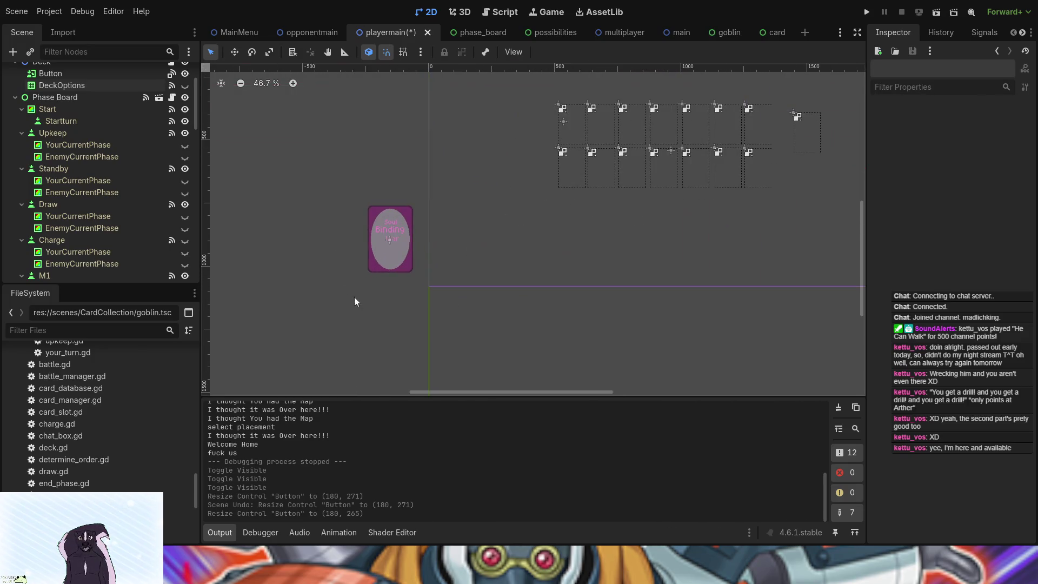
scroll(346, 268, "down", 4)
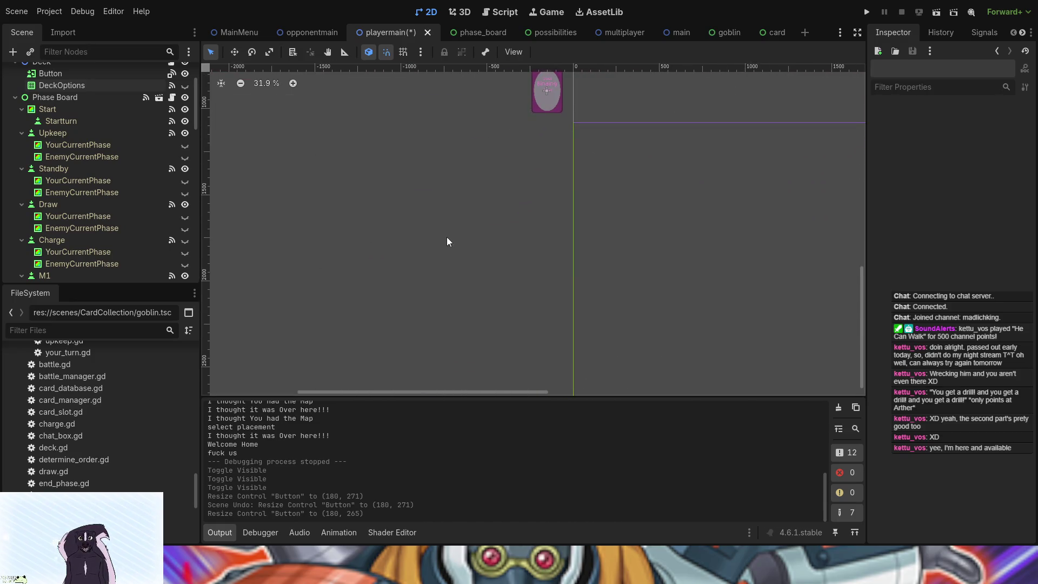
mouse_move(448, 238)
left_mouse_down()
mouse_move(327, 294)
mouse_move(541, 246)
left_mouse_up()
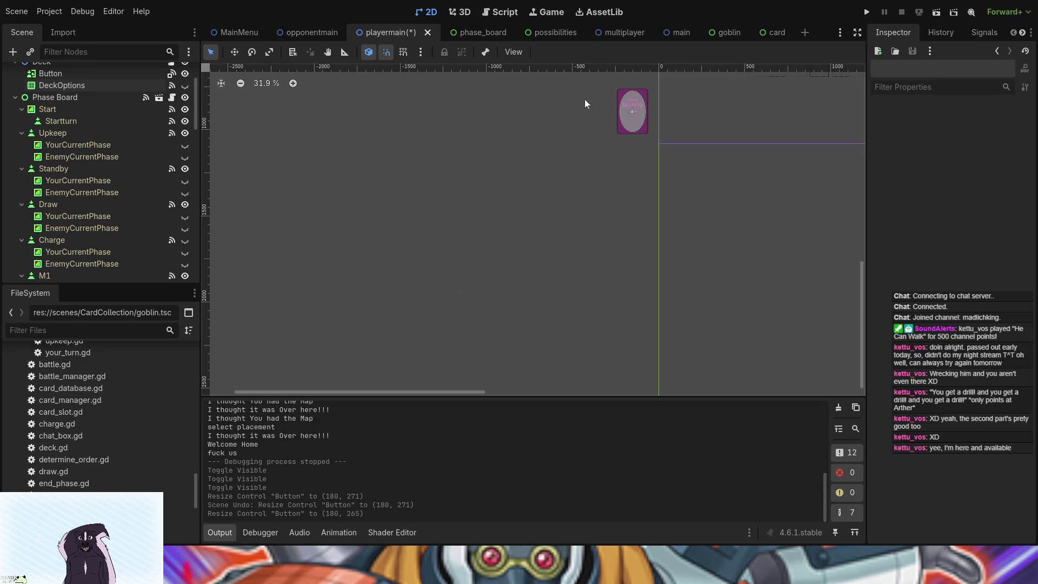
mouse_move(274, 166)
left_mouse_down()
mouse_move(400, 212)
mouse_move(653, 383)
left_mouse_up()
left_click_drag(688, 241, 501, 313)
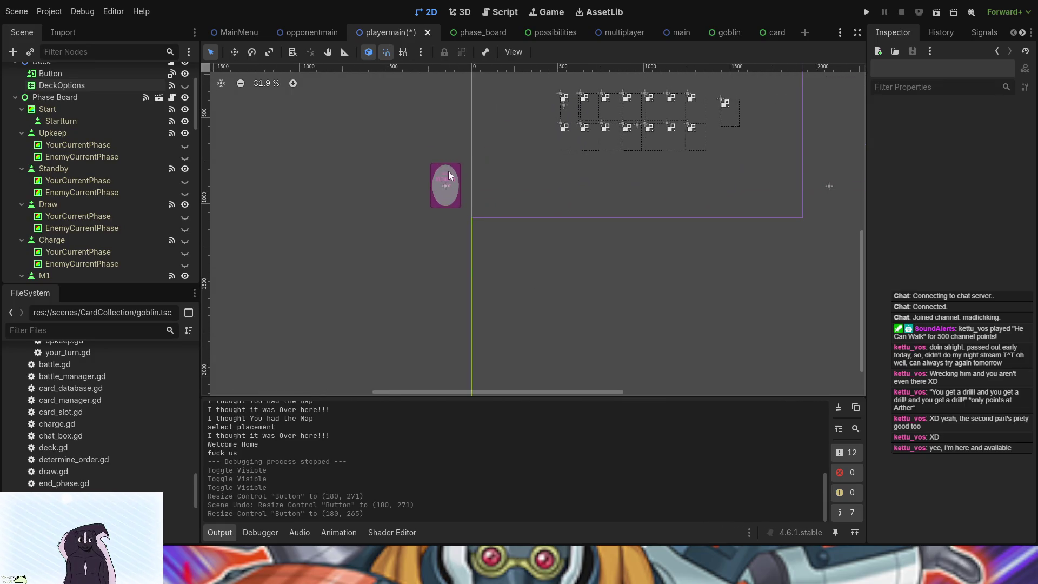
left_click_drag(386, 336, 601, 235)
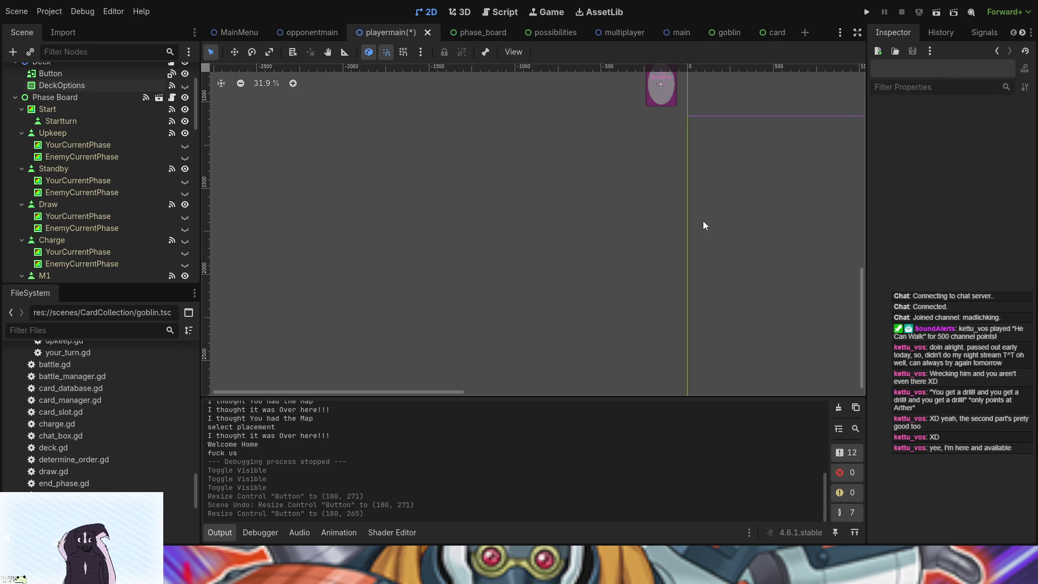
left_click_drag(703, 221, 636, 271)
scroll(636, 271, "down", 2)
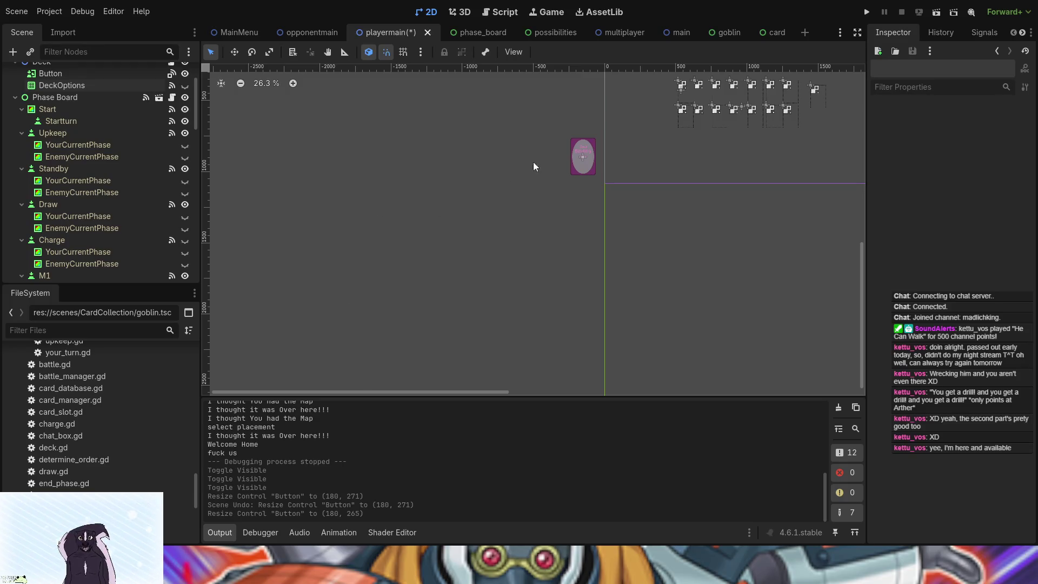
Step: Check the card Button's textures, then resize the Deck's Button to 180 × 265
left_click(583, 157)
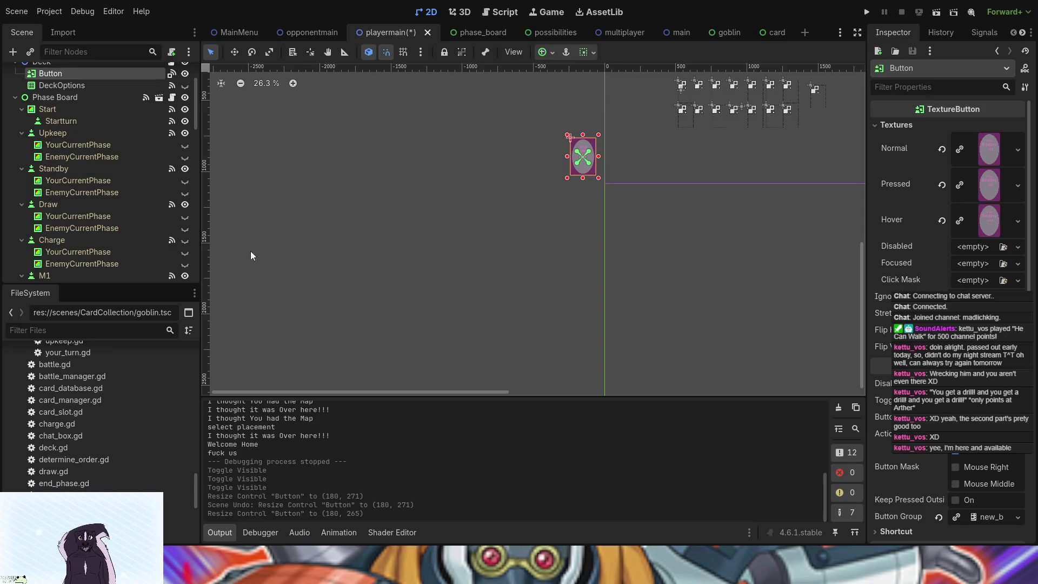
left_click(311, 210)
mouse_move(250, 204)
left_mouse_down()
mouse_move(720, 332)
mouse_move(592, 375)
left_mouse_up()
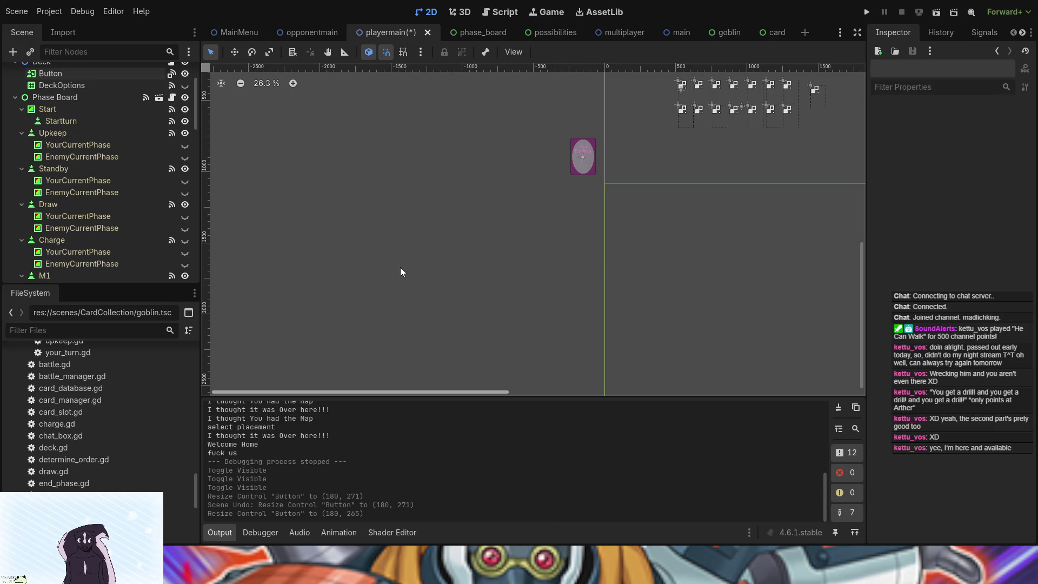
scroll(400, 271, "down", 1)
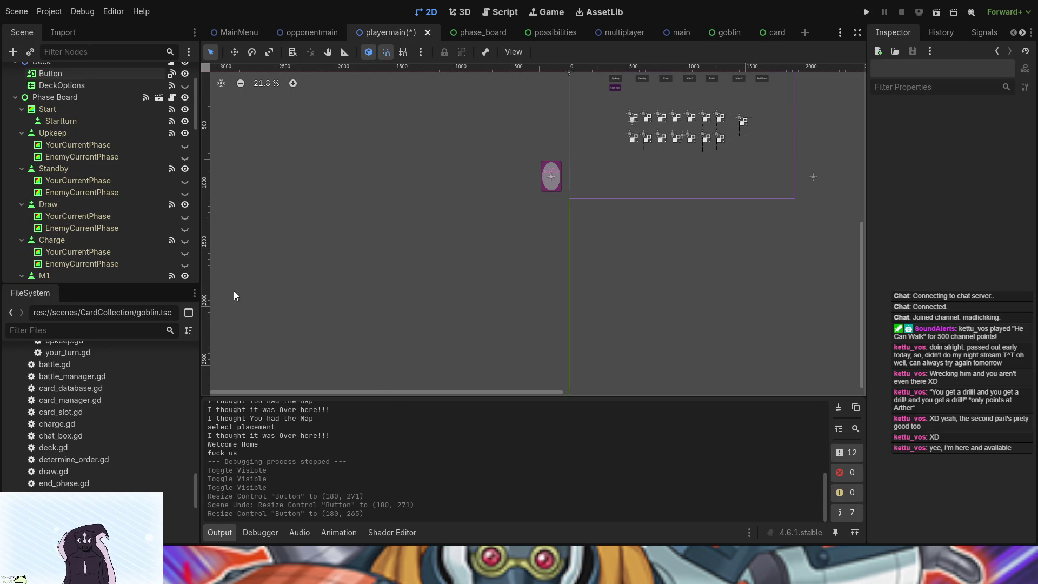
scroll(20, 158, "down", 3)
scroll(41, 180, "up", 8)
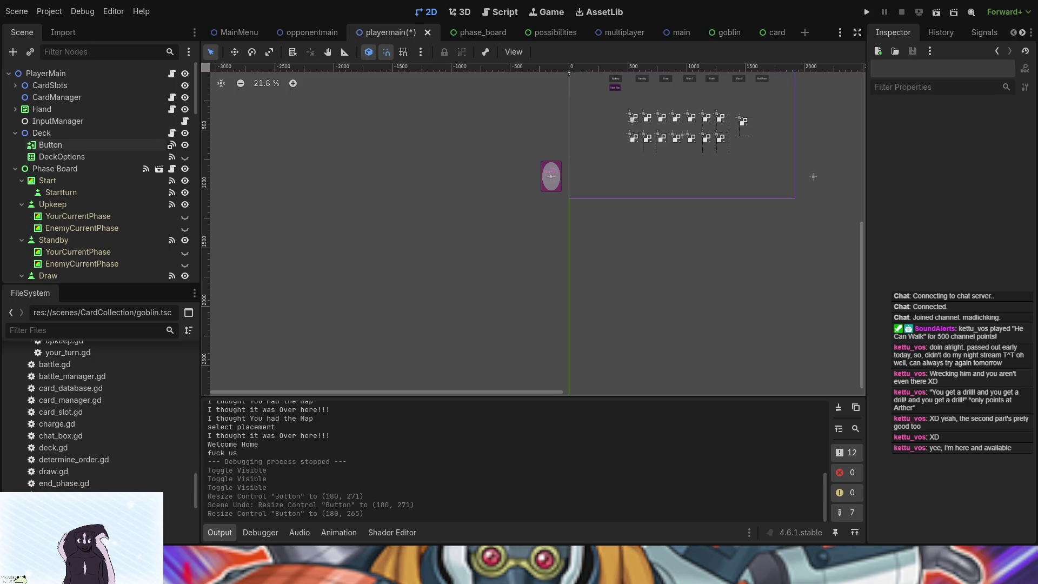
Step: Center the card-slot grid, save the playermain scene, and switch to the goblin scene
scroll(596, 228, "up", 5)
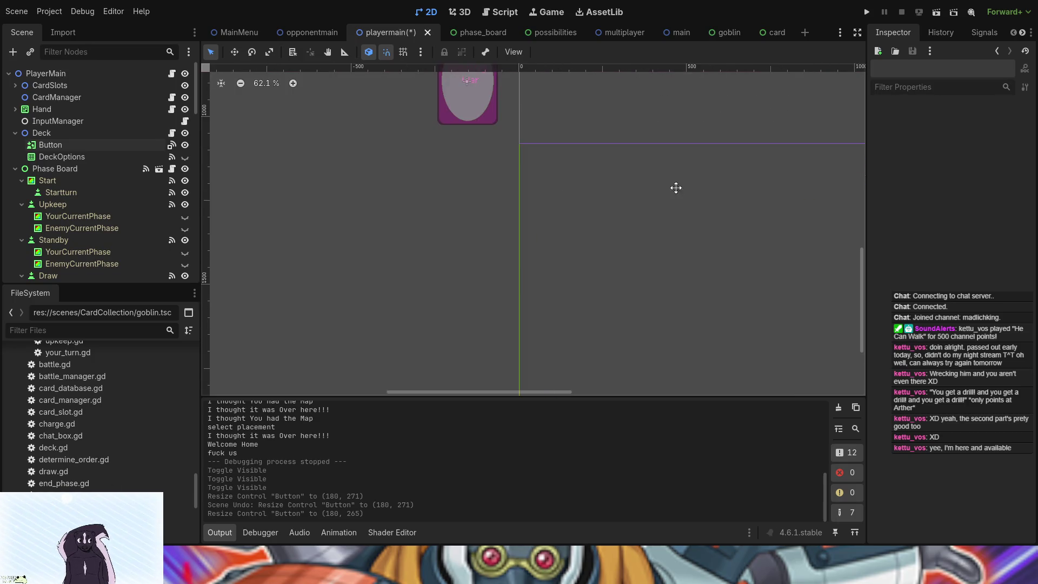
left_click_drag(675, 187, 352, 101)
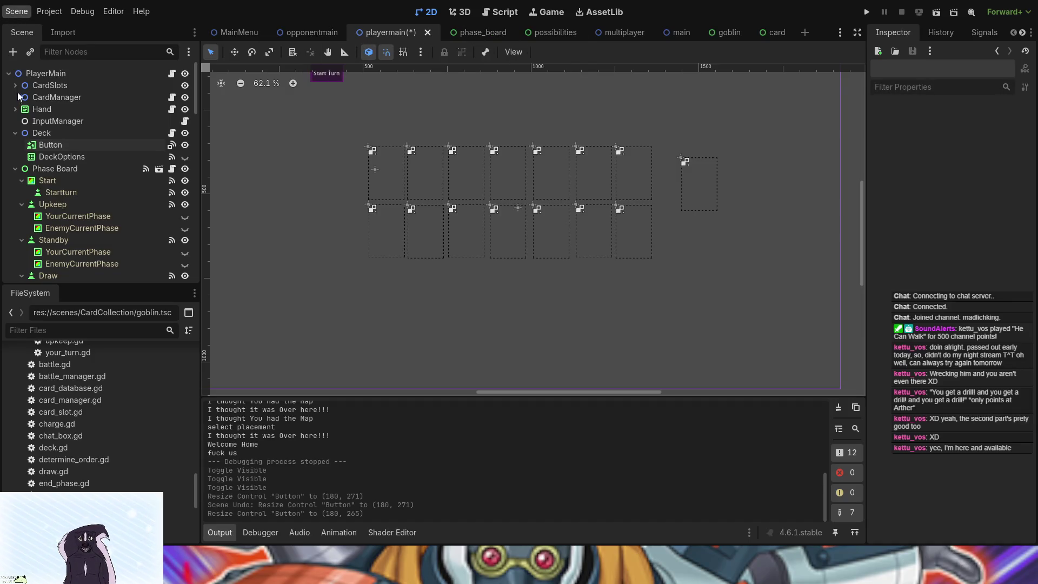
key("ctrl+s")
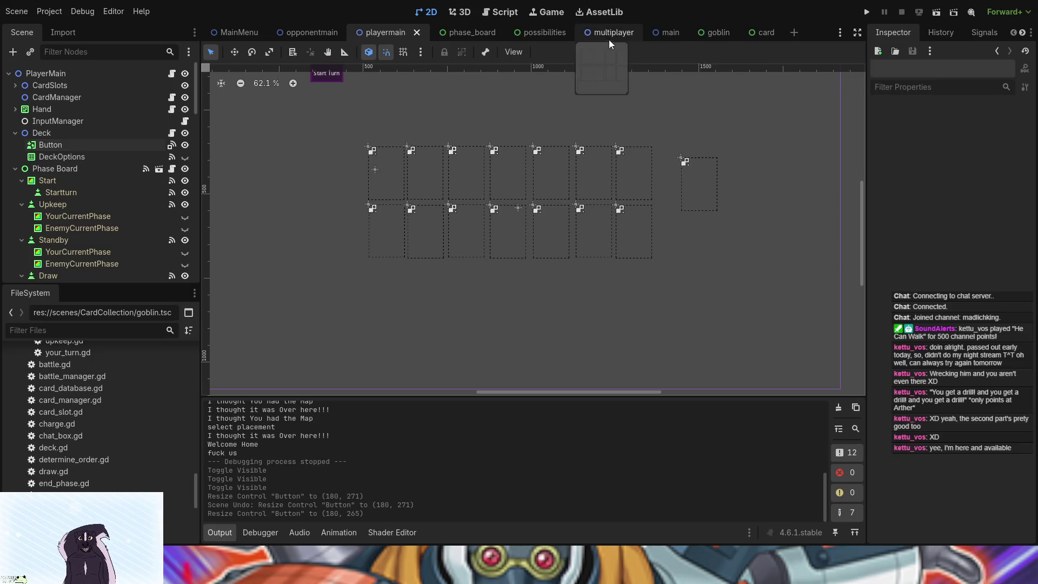
left_click(733, 31)
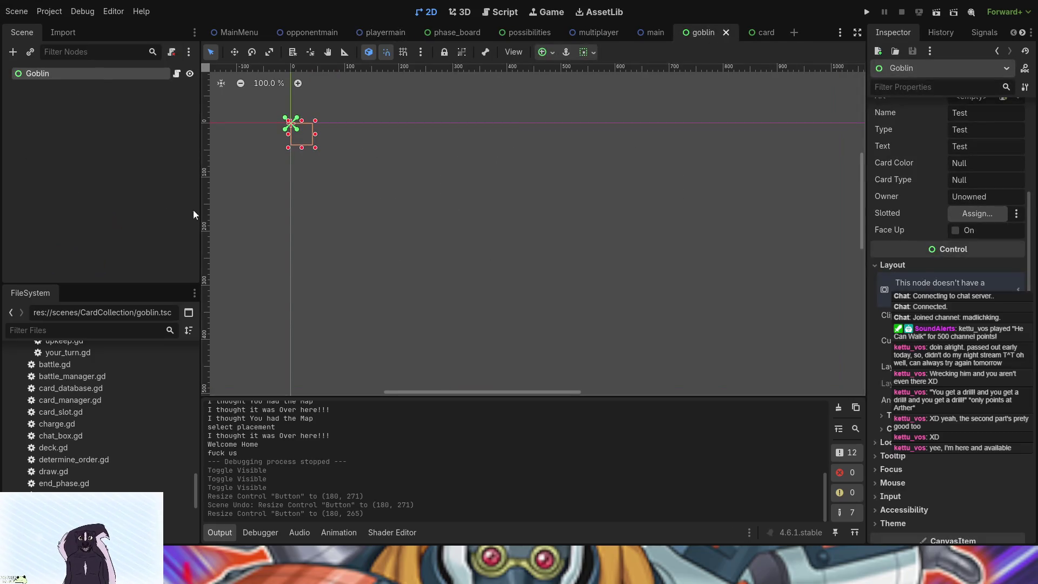
Step: Open the Goblin node's goblin.gd script and search it for 'Monster' with a Replace field
left_click(177, 73)
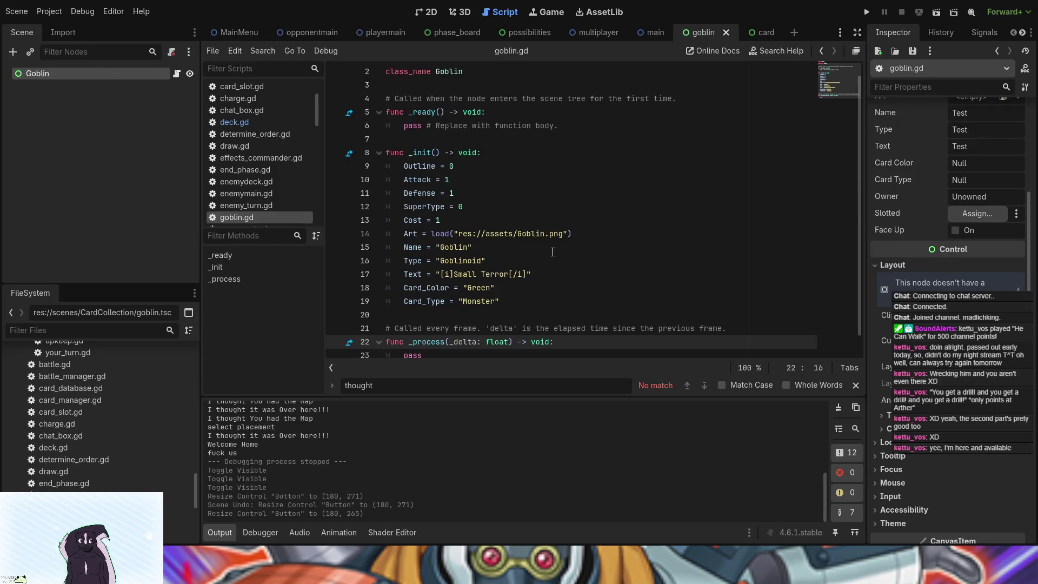
key("ctrl+f")
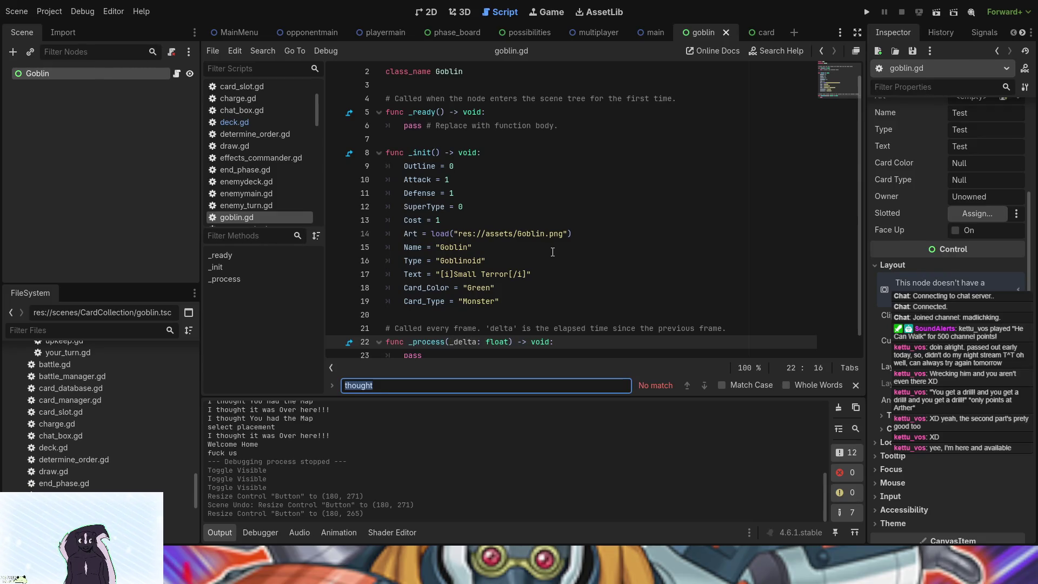
key("BackSpace")
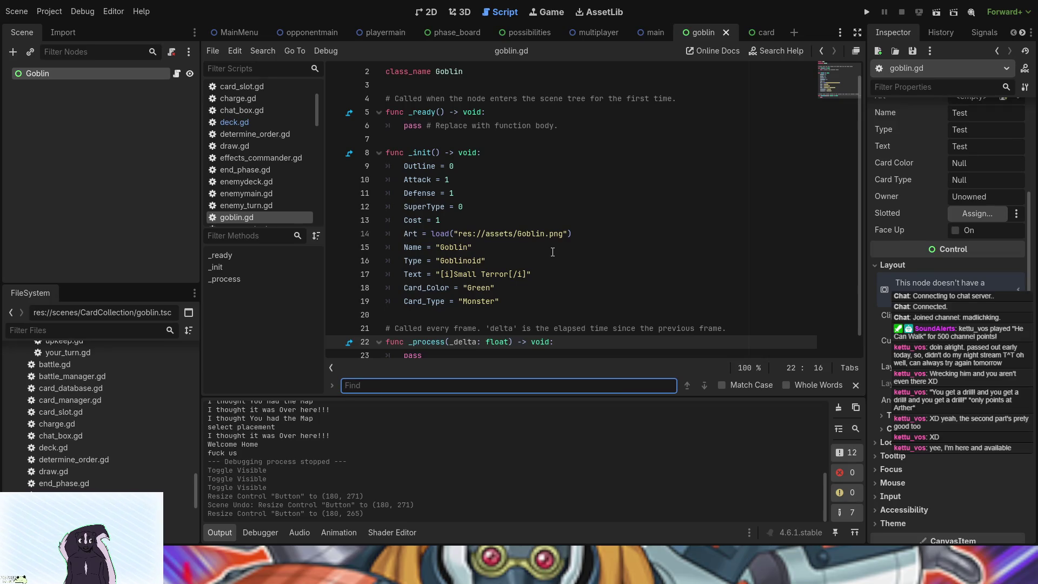
type("Mo")
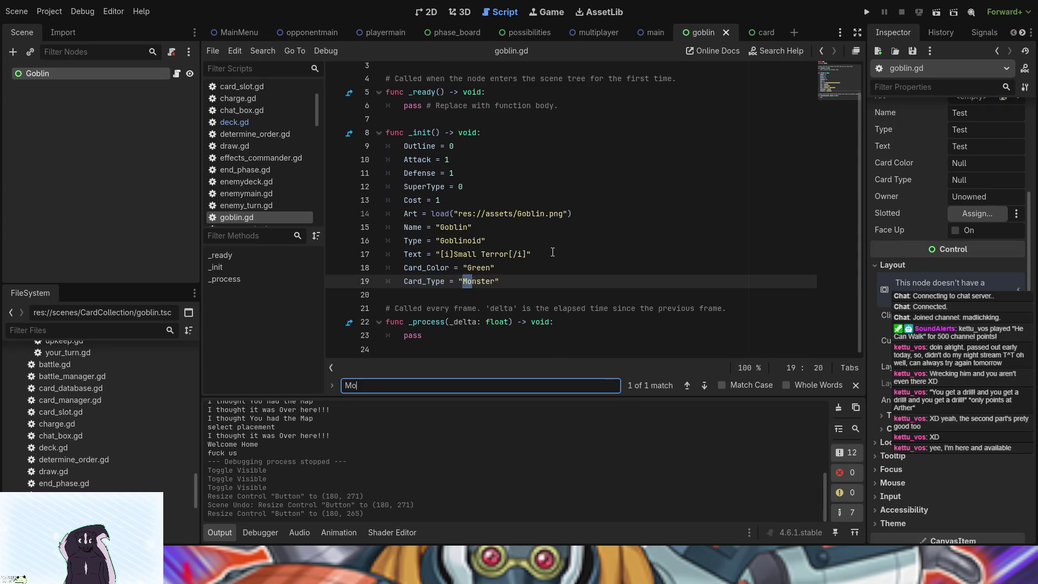
type("nster")
left_click(337, 384)
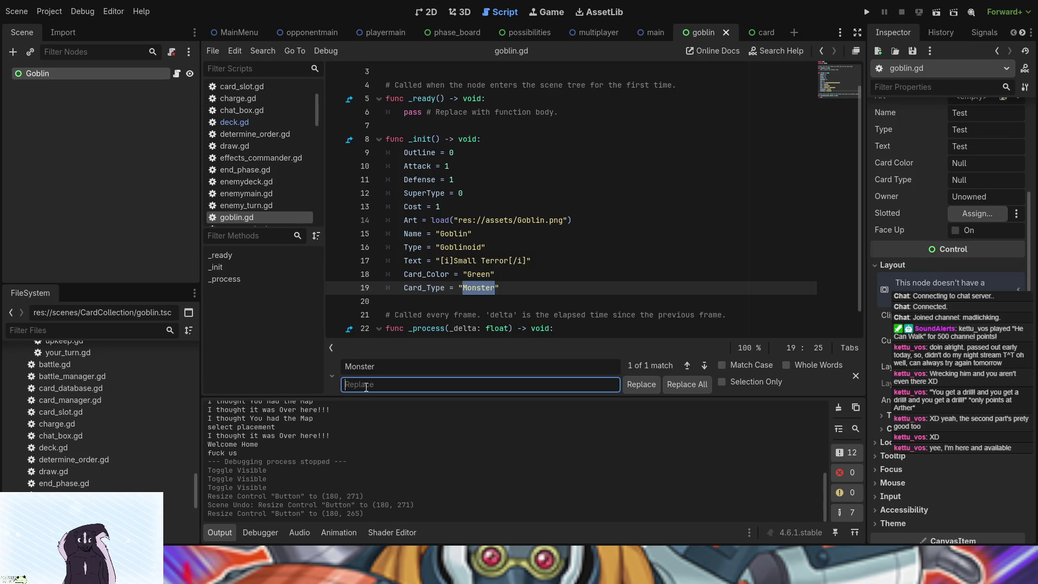
Step: Enter 'Chara' as the replacement for 'Monster' in goblin.gd
type("Chara")
scroll(1017, 290, "up", 5)
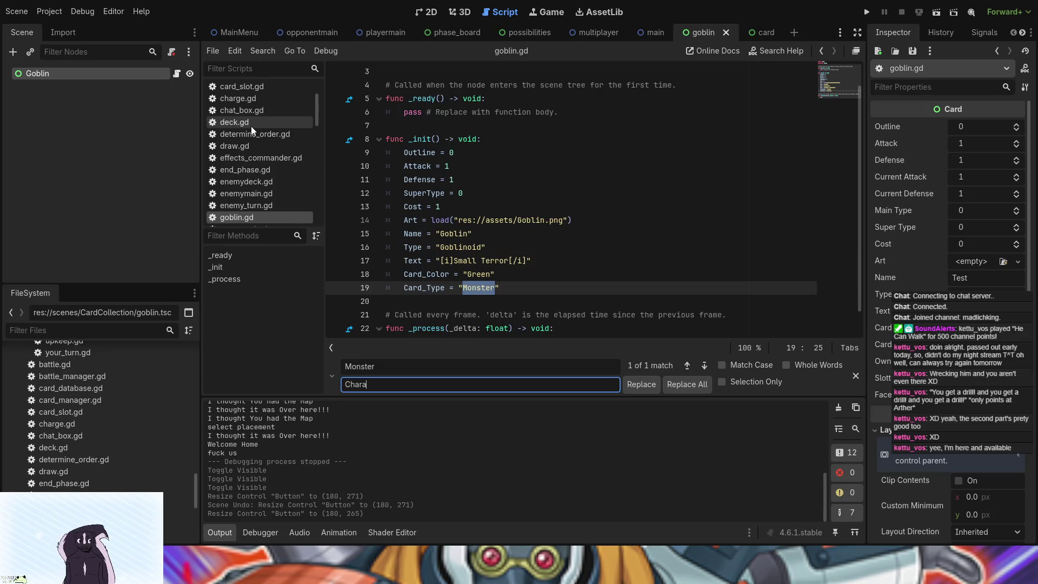
scroll(257, 166, "up", 3)
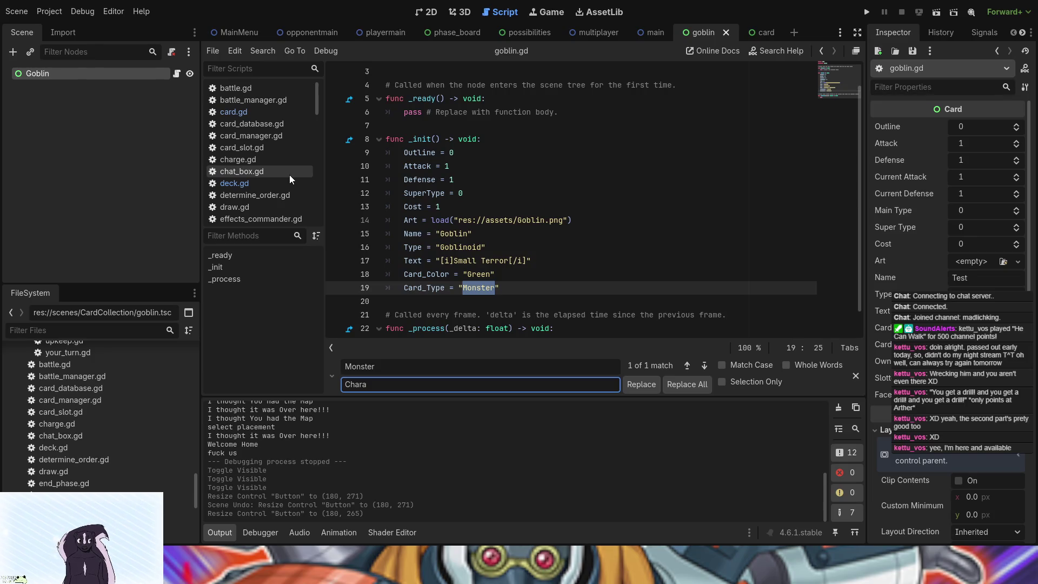
Step: Erase 'Chara' from the Replace field and 'Monster' from the Find field
left_click(557, 253)
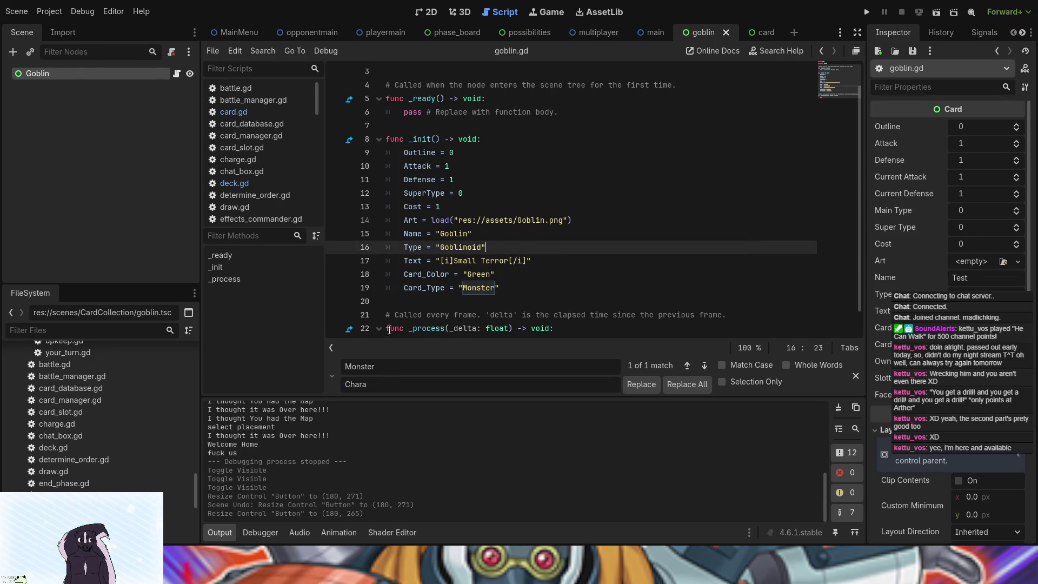
double_click(365, 388)
key("BackSpace")
key("shift+Tab")
key("BackSpace")
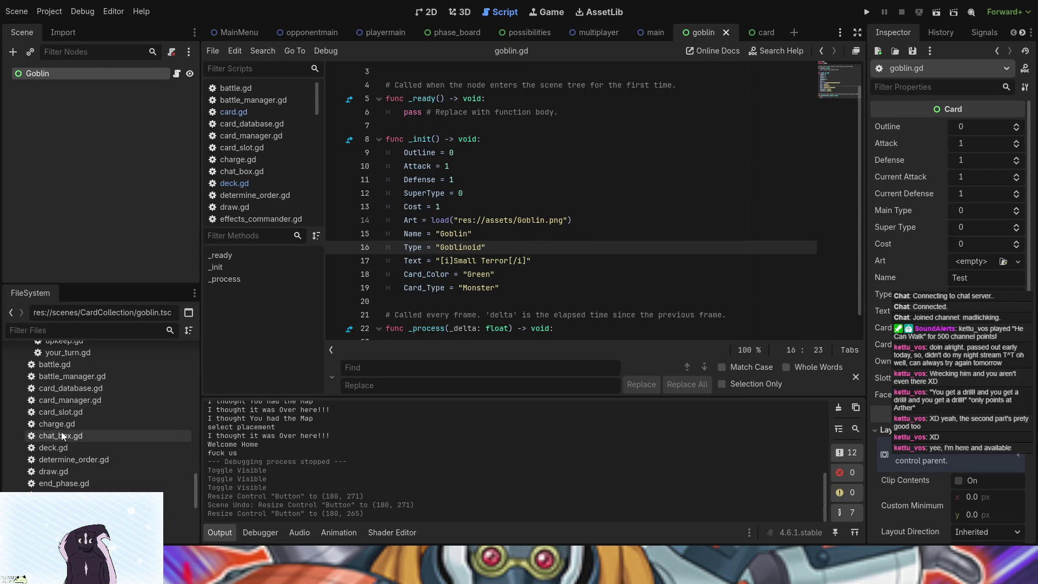
scroll(60, 432, "down", 5)
scroll(62, 432, "down", 5)
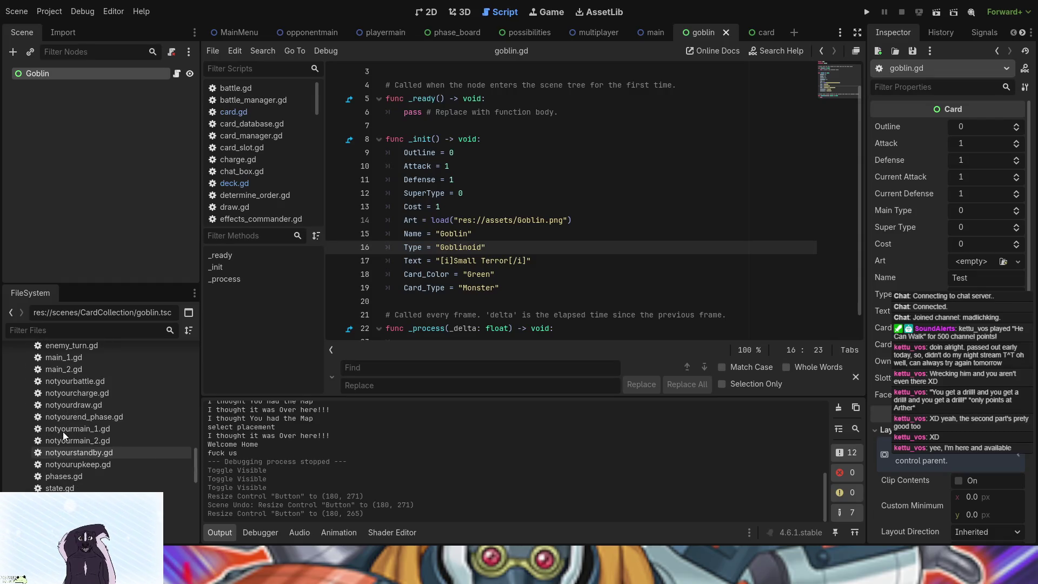
left_click(476, 290)
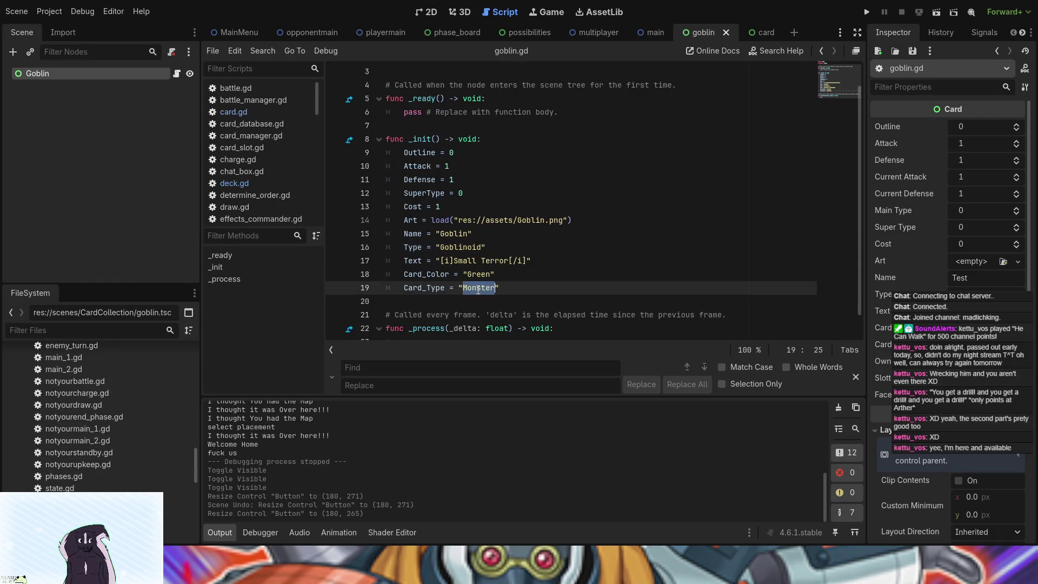
left_click(566, 273)
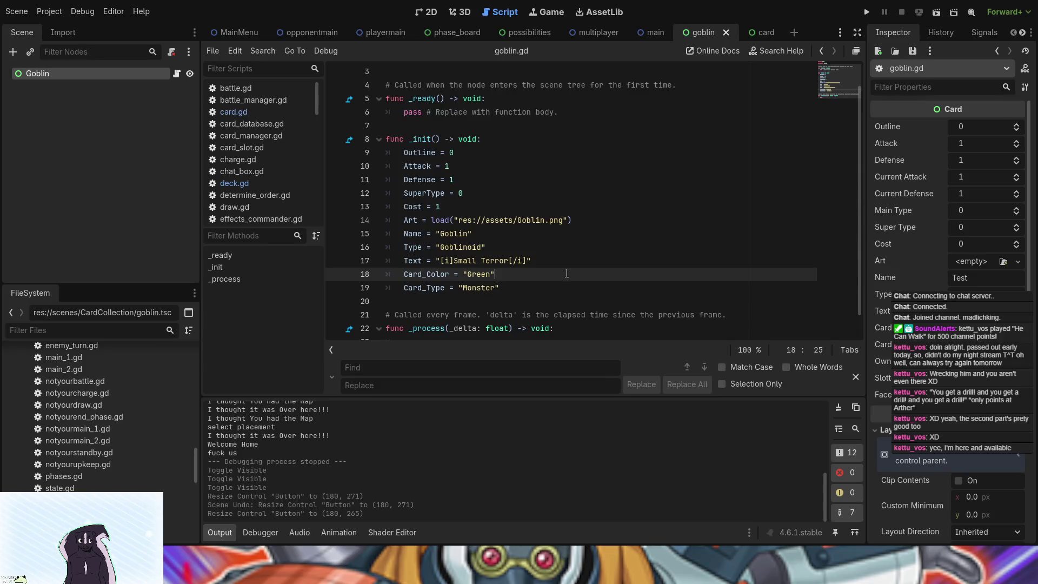
scroll(66, 463, "up", 5)
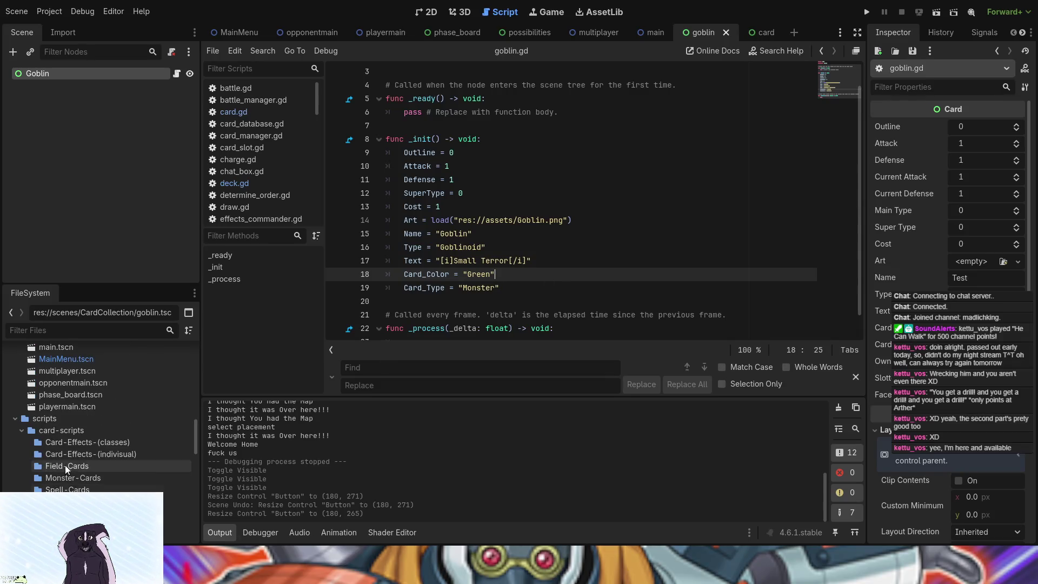
scroll(65, 466, "up", 3)
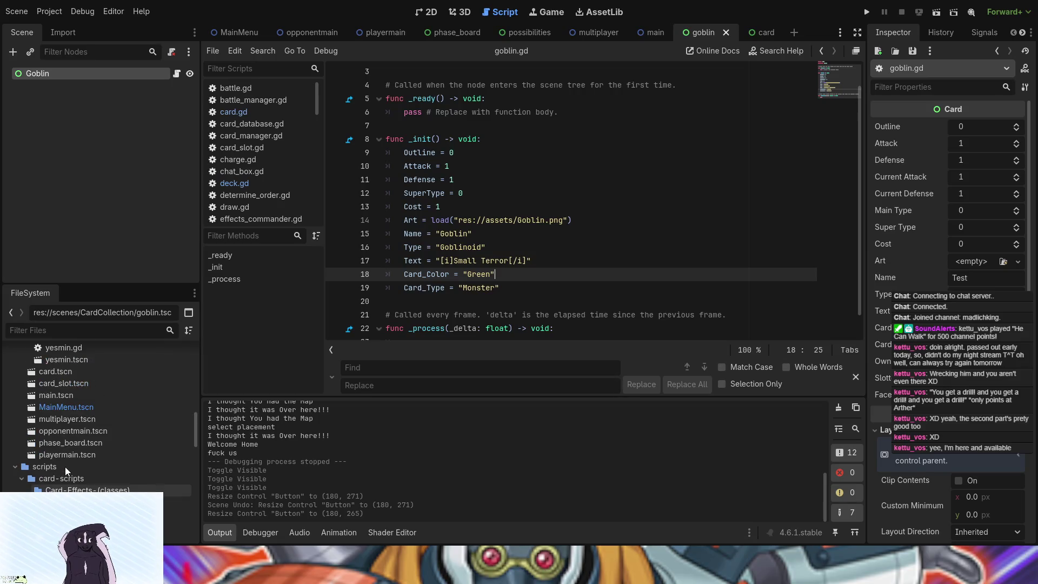
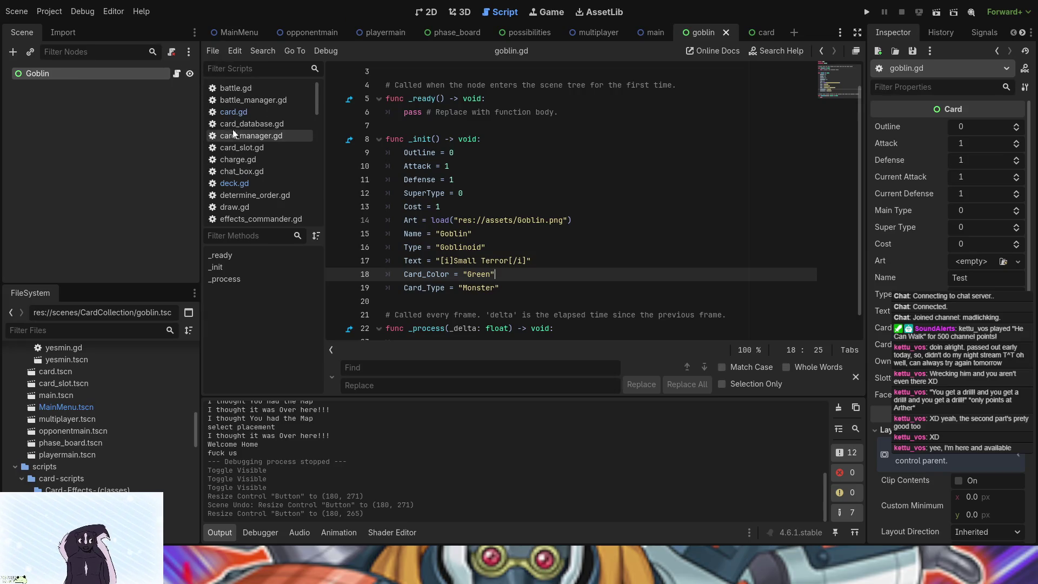
Step: Open the playermain scene, select the Deck node, and view it in the 2D workspace
left_click(356, 38)
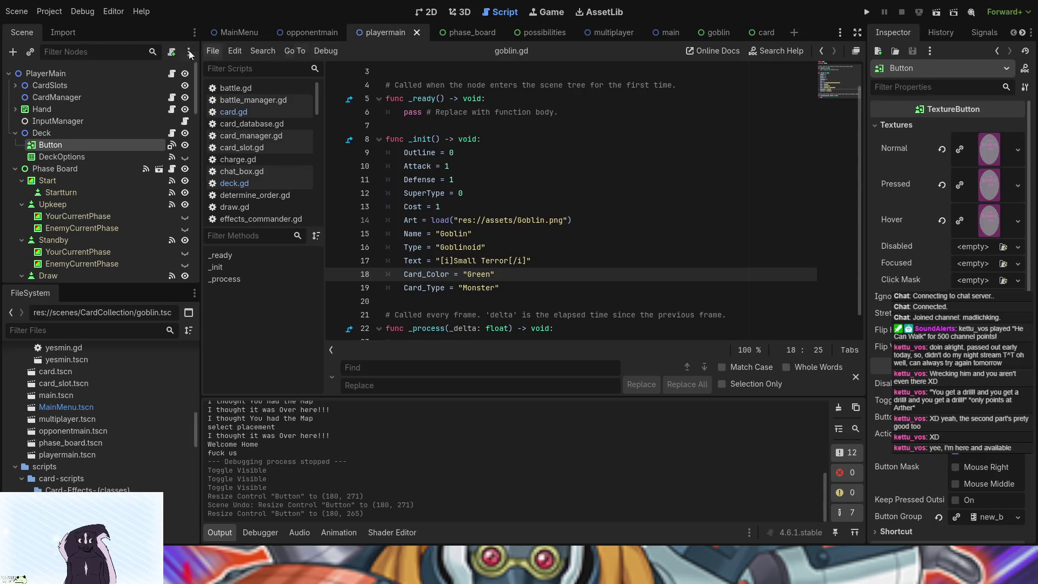
left_click(37, 134)
left_click(430, 12)
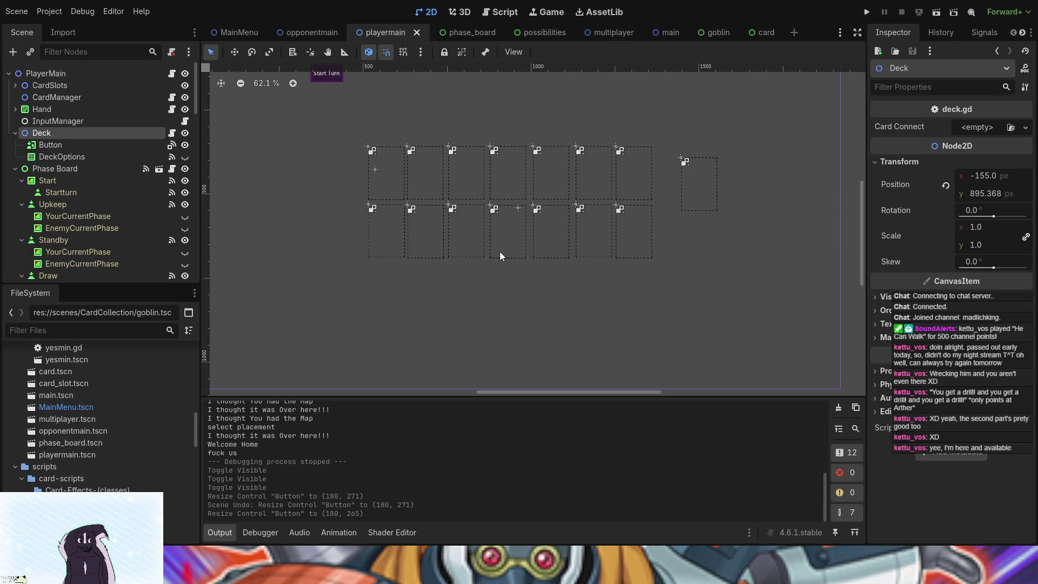
Step: Enlarge the FlowContainer's box and move it left onto empty canvas
scroll(498, 252, "down", 3)
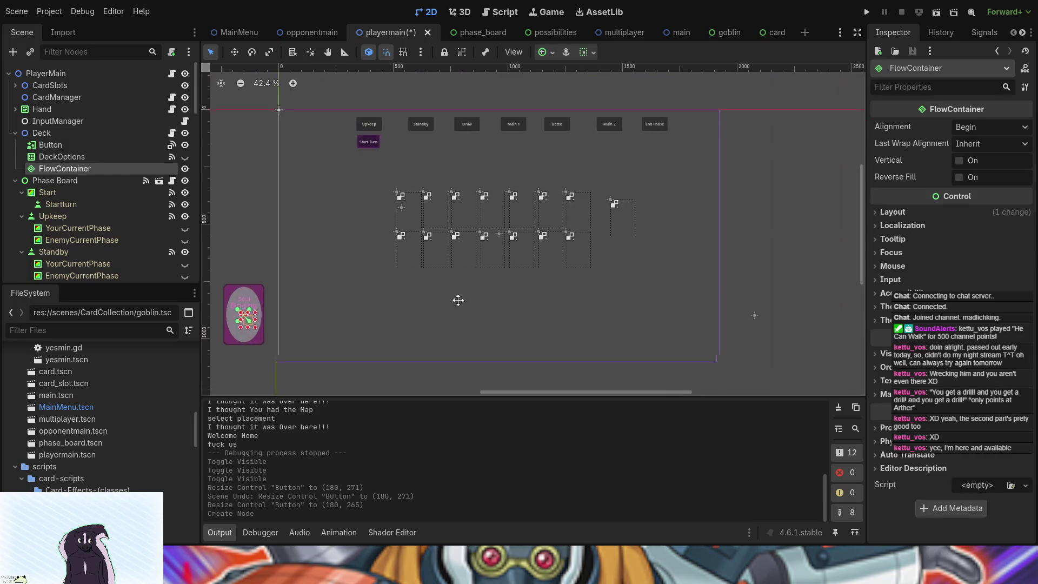
scroll(448, 309, "left", 3)
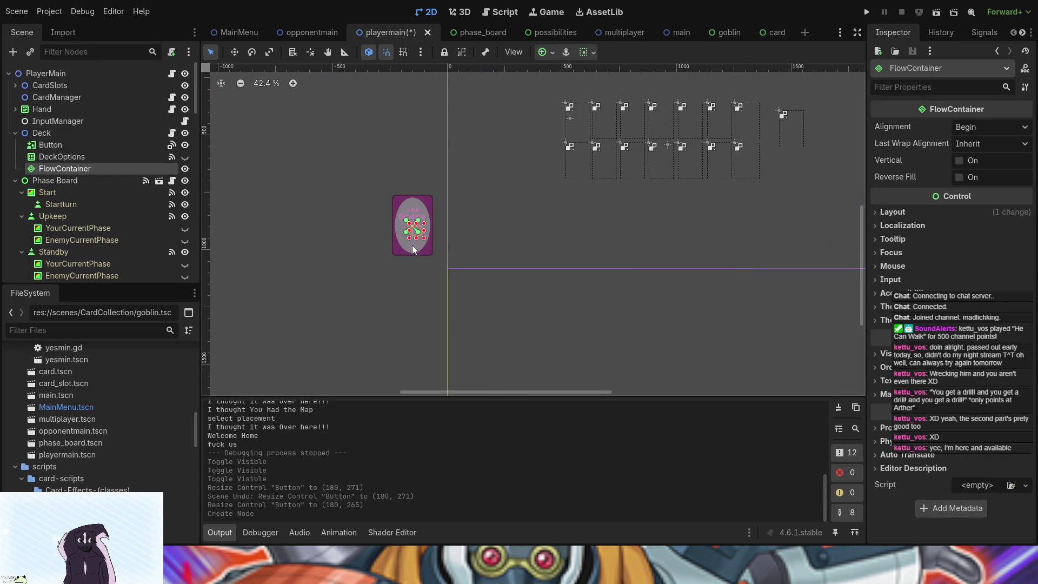
mouse_move(425, 239)
left_mouse_down()
mouse_move(475, 294)
mouse_move(308, 321)
mouse_move(211, 322)
left_mouse_up()
scroll(371, 333, "down", 2)
left_click_drag(371, 333, 527, 200)
mouse_move(387, 179)
left_mouse_down()
mouse_move(290, 186)
mouse_move(486, 300)
mouse_move(527, 394)
mouse_move(539, 396)
mouse_move(532, 295)
left_mouse_up()
Step: Resize the FlowContainer to 1917×1081 and place it at (-1763, 185) beside the deck
left_click_drag(598, 281, 552, 350)
left_click_drag(631, 267, 569, 307)
mouse_move(375, 295)
left_mouse_down()
mouse_move(584, 130)
mouse_move(617, 145)
left_mouse_up()
left_click_drag(693, 239, 708, 263)
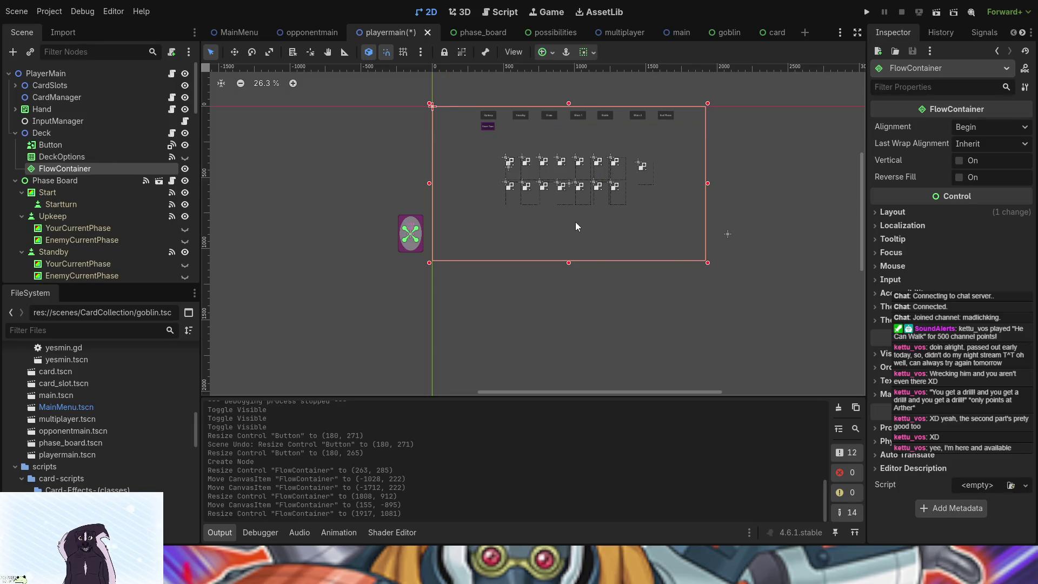
mouse_move(569, 222)
left_mouse_down()
mouse_move(427, 281)
mouse_move(270, 369)
mouse_move(298, 376)
left_mouse_up()
scroll(754, 213, "down", 3)
scroll(753, 213, "left", 5)
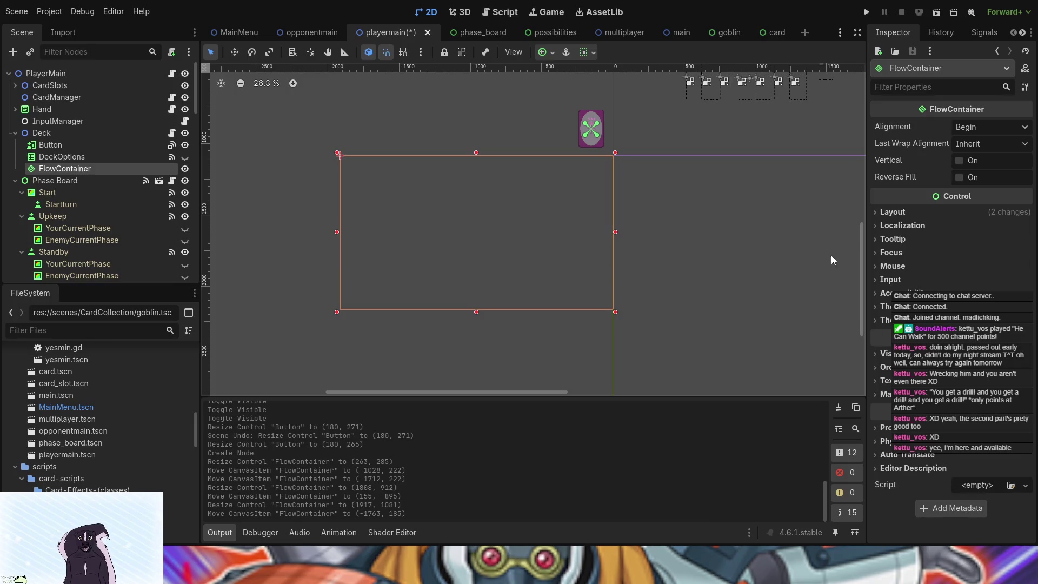
Step: Add a ScrollContainer child node under Deck
left_click(47, 135)
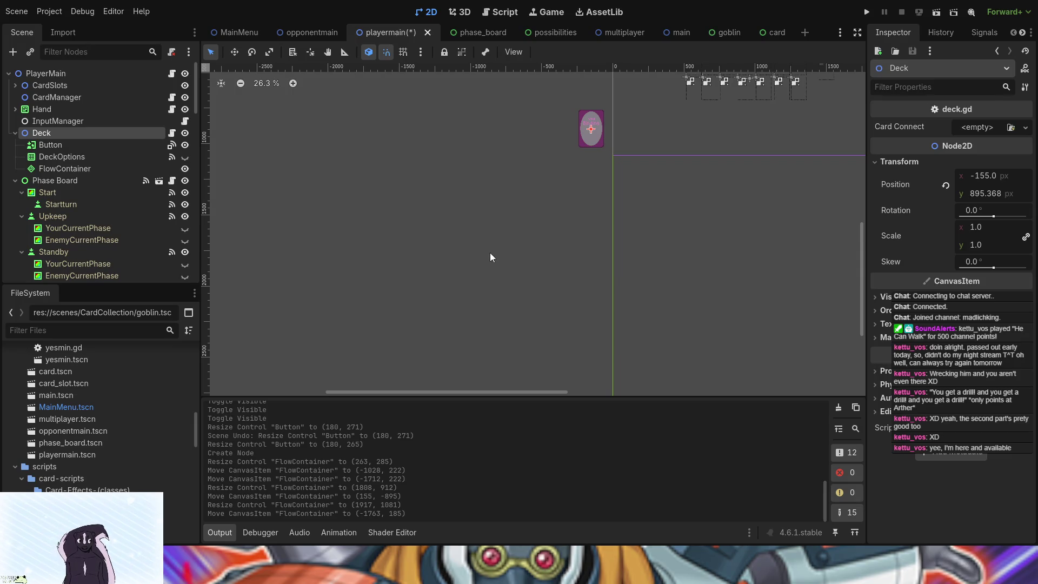
key("ctrl+a")
key("Return")
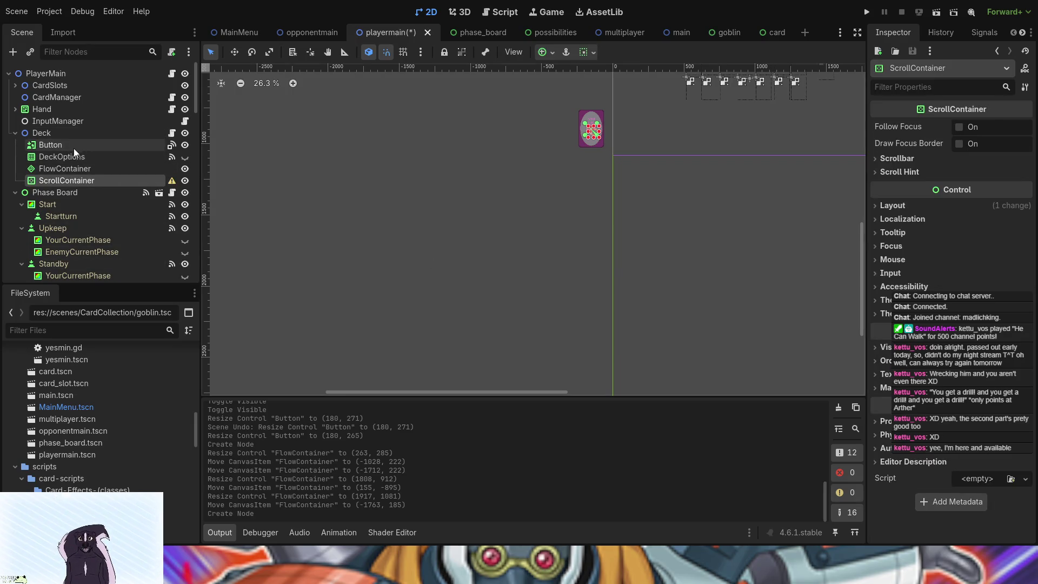
Step: Reparent the FlowContainer under the new ScrollContainer in the Scene dock
left_click_drag(65, 167, 67, 179)
left_click(68, 166)
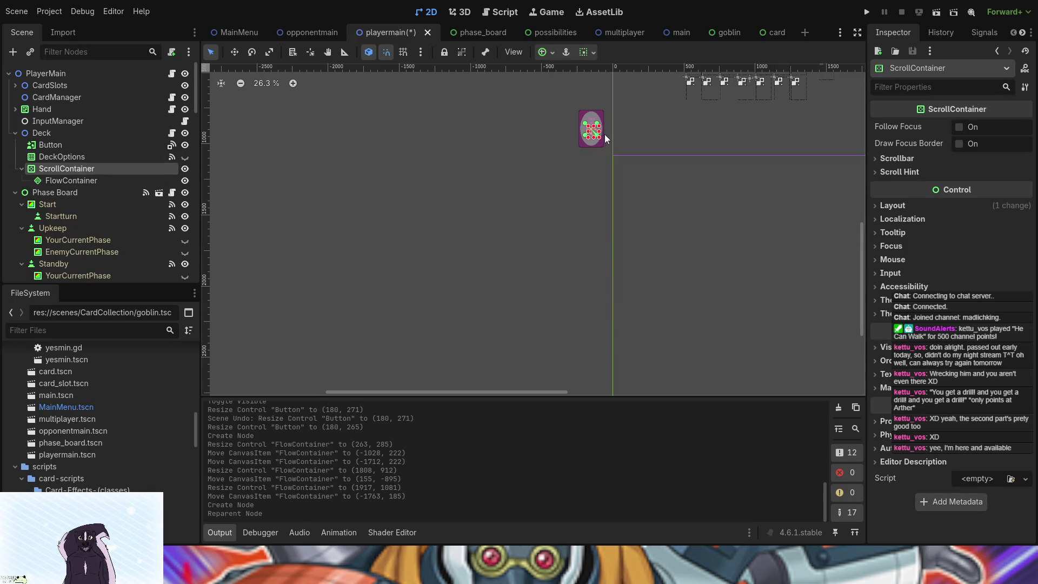
left_click(118, 179)
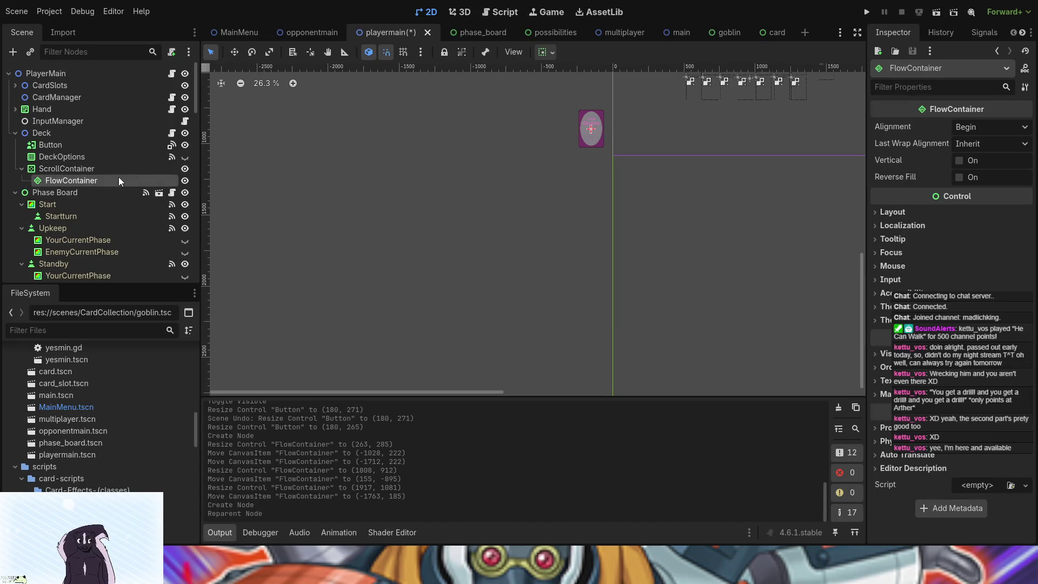
left_click(125, 170)
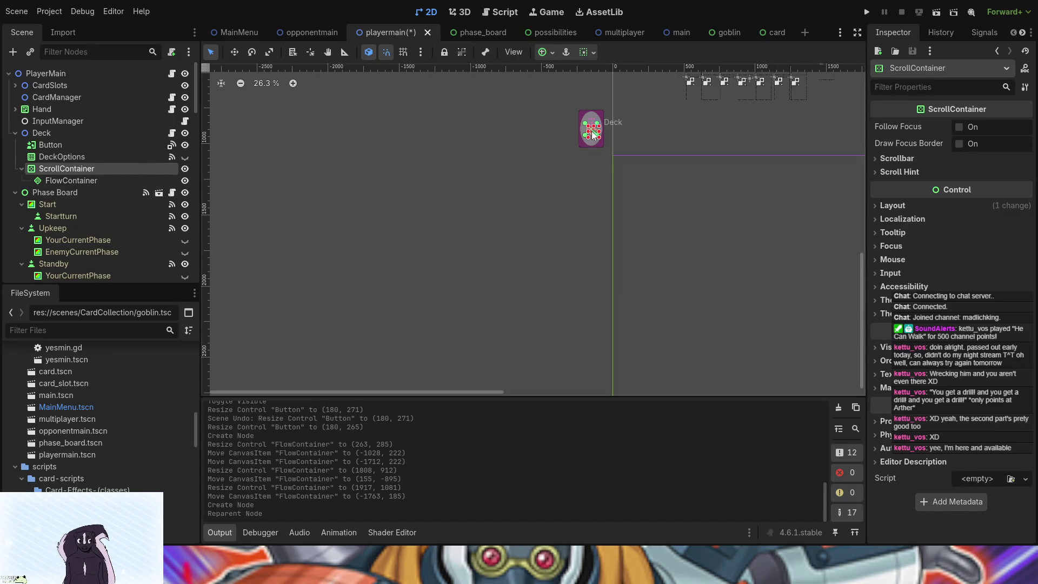
Step: Size the ScrollContainer to 1917×1079 at (-1763, 183), then open deck.gd
left_click_drag(598, 141, 673, 180)
mouse_move(624, 153)
left_mouse_down()
mouse_move(535, 200)
mouse_move(647, 187)
mouse_move(316, 227)
mouse_move(418, 168)
mouse_move(382, 106)
mouse_move(413, 248)
mouse_move(392, 278)
mouse_move(365, 150)
left_mouse_up()
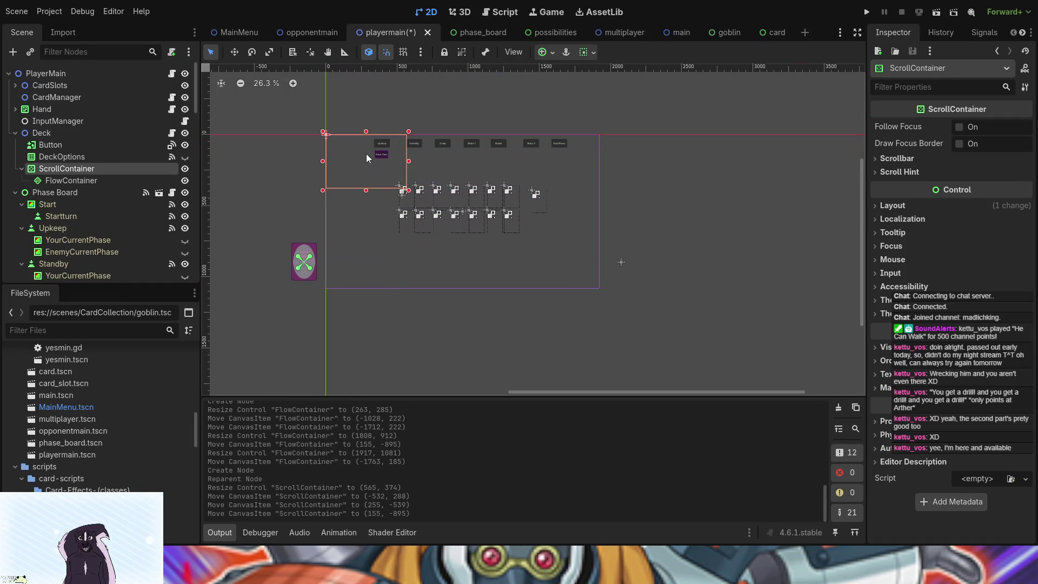
mouse_move(408, 190)
left_mouse_down()
mouse_move(487, 222)
mouse_move(576, 289)
mouse_move(597, 290)
left_mouse_up()
mouse_move(651, 221)
left_mouse_down()
mouse_move(333, 369)
mouse_move(371, 373)
left_mouse_up()
scroll(669, 285, "down", 5)
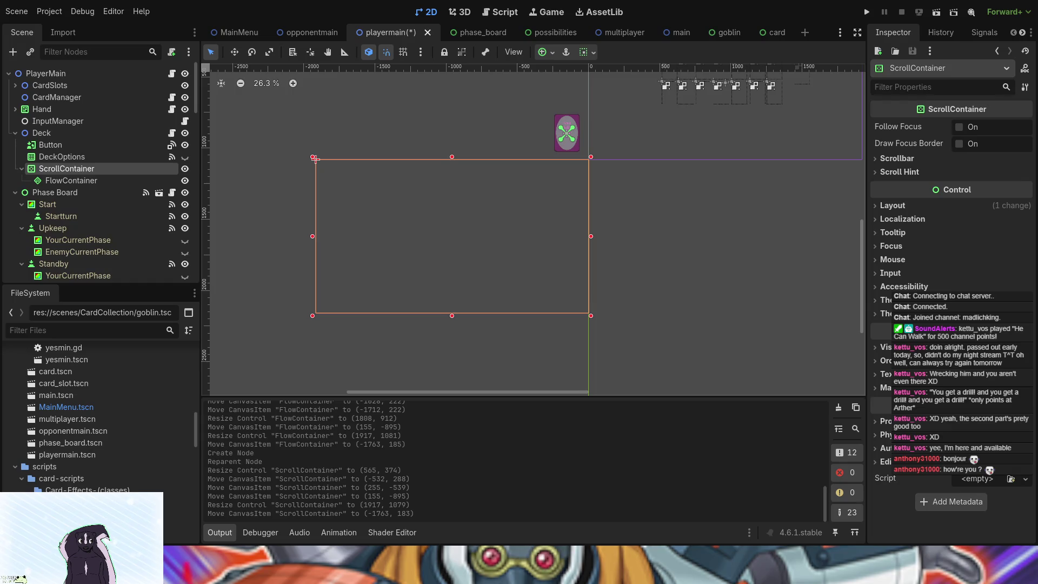
left_click(171, 133)
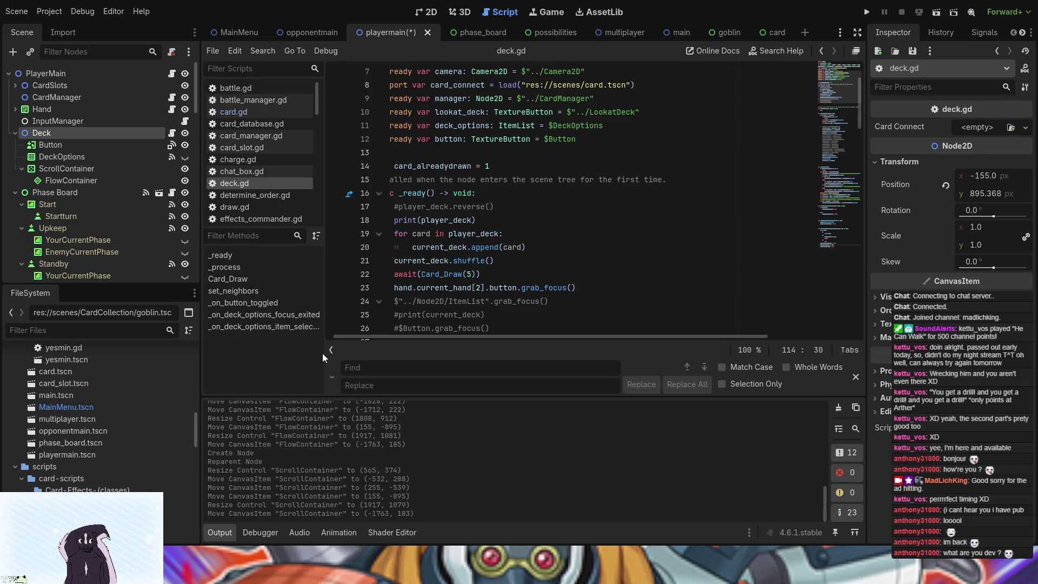
Step: Save the playermain scene with Ctrl+S and scroll through deck.gd
key("ctrl+s")
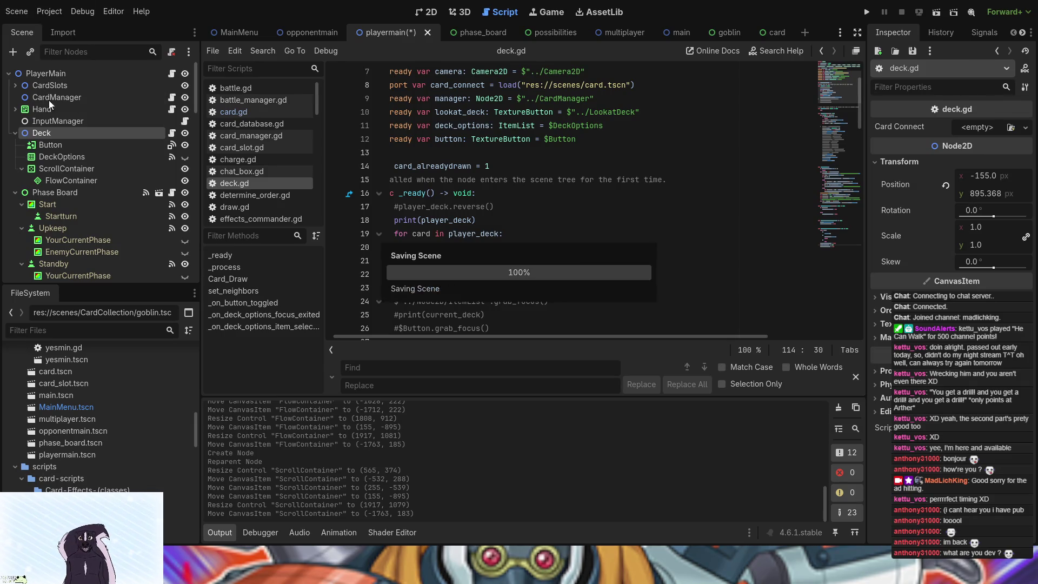
scroll(507, 280, "down", 3)
scroll(506, 279, "down", 3)
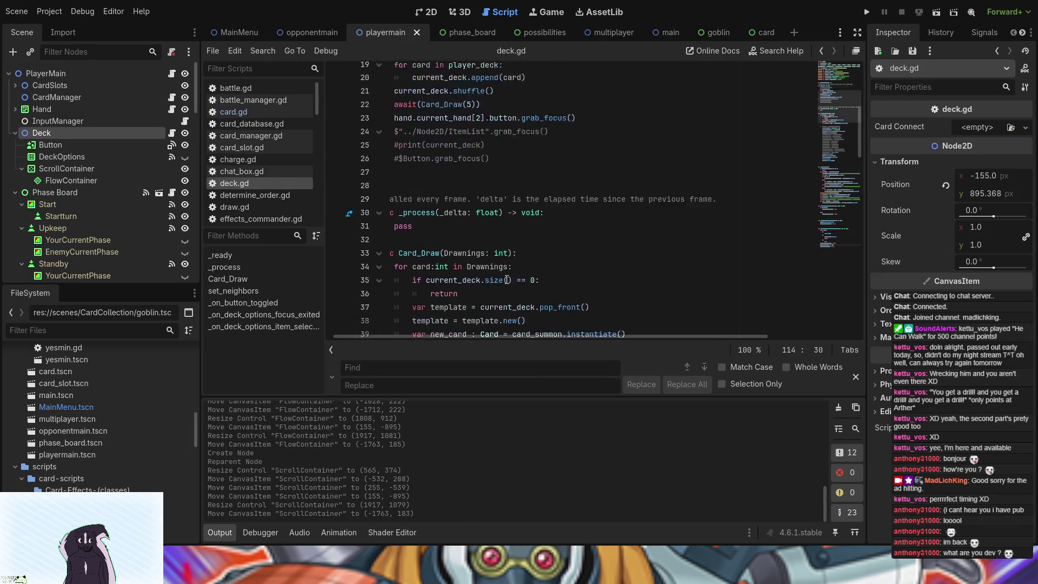
left_click(391, 144)
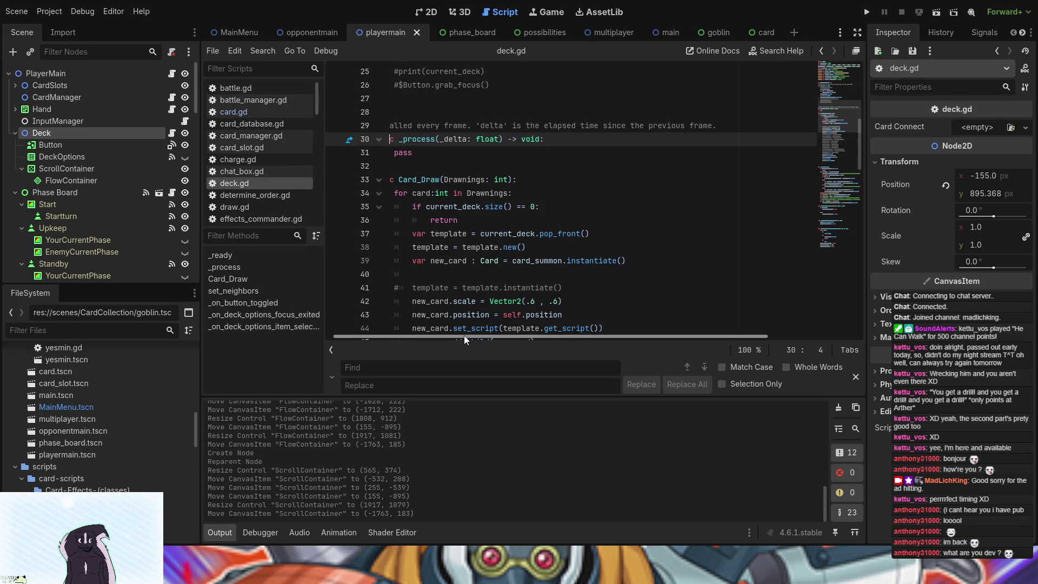
left_click_drag(464, 336, 364, 335)
scroll(536, 211, "down", 2)
scroll(536, 211, "down", 14)
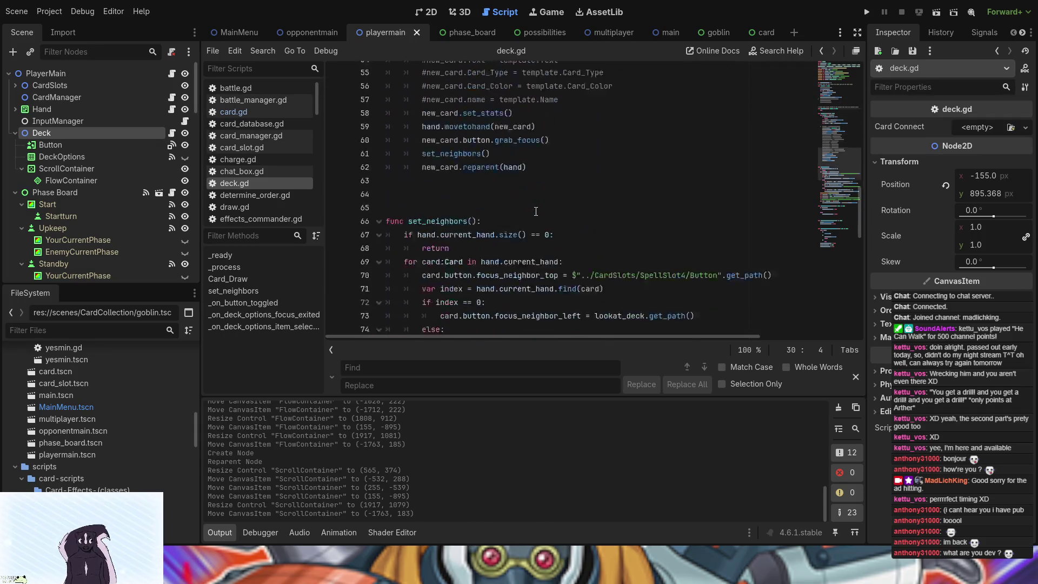
scroll(536, 212, "down", 2)
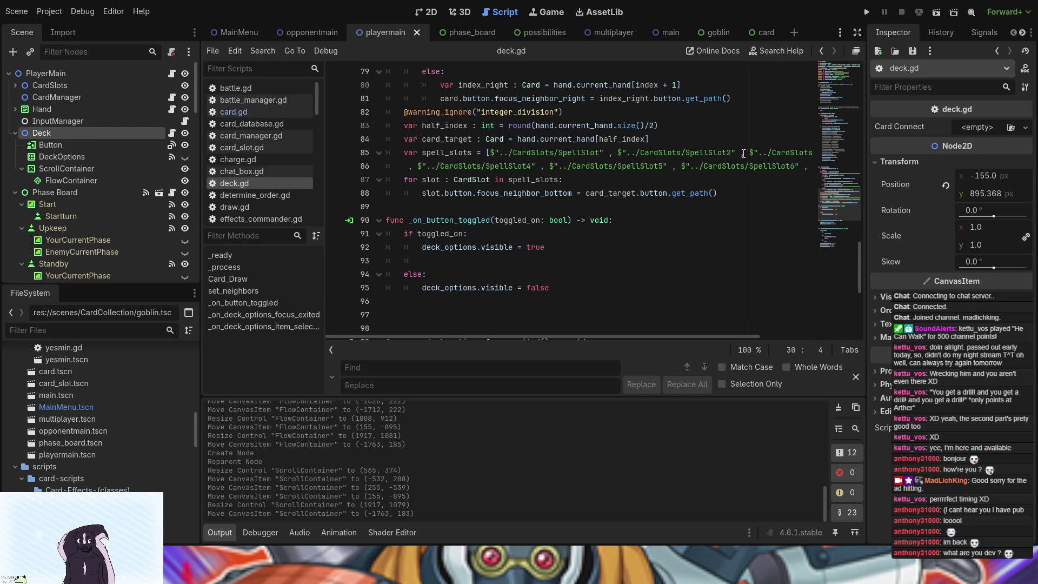
Step: Break the spell_slots line after SpellSlot5 and SpellSlot2 so SpellSlot6–7 and SpellSlot3 start new lines
mouse_move(622, 338)
left_mouse_down()
mouse_move(754, 335)
mouse_move(559, 340)
left_mouse_up()
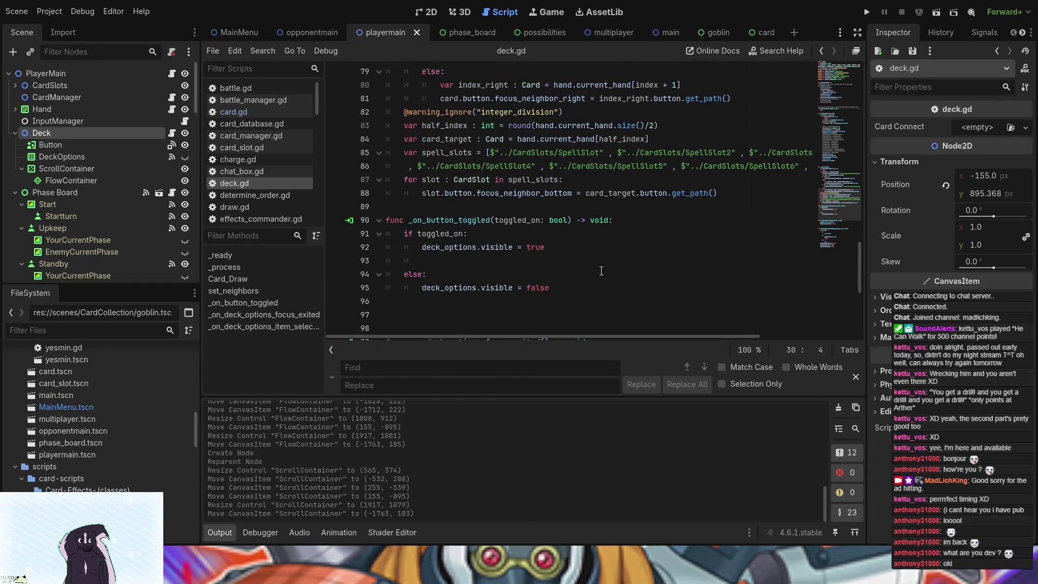
left_click(674, 166)
key("Return")
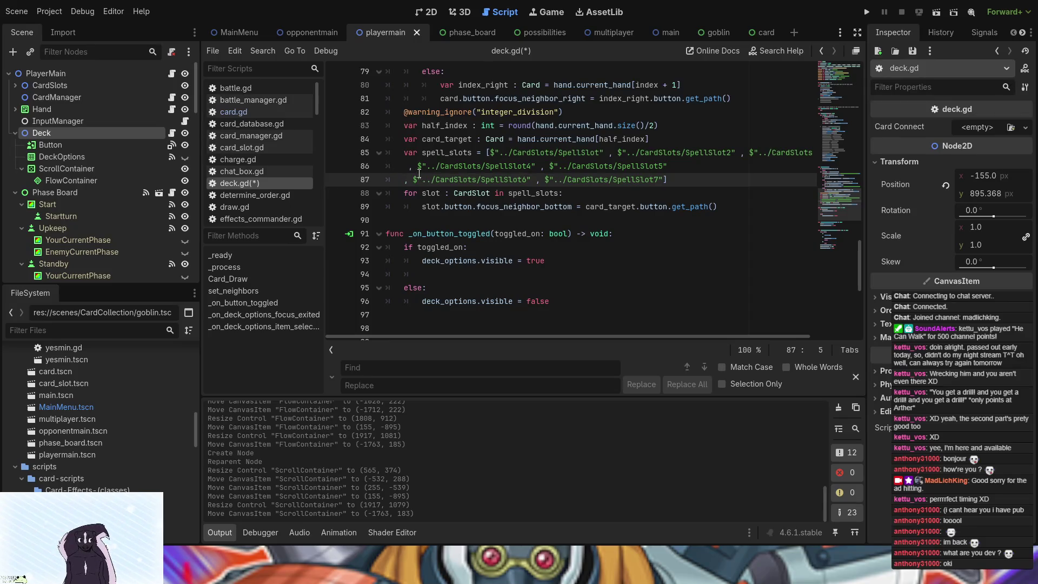
left_click(741, 153)
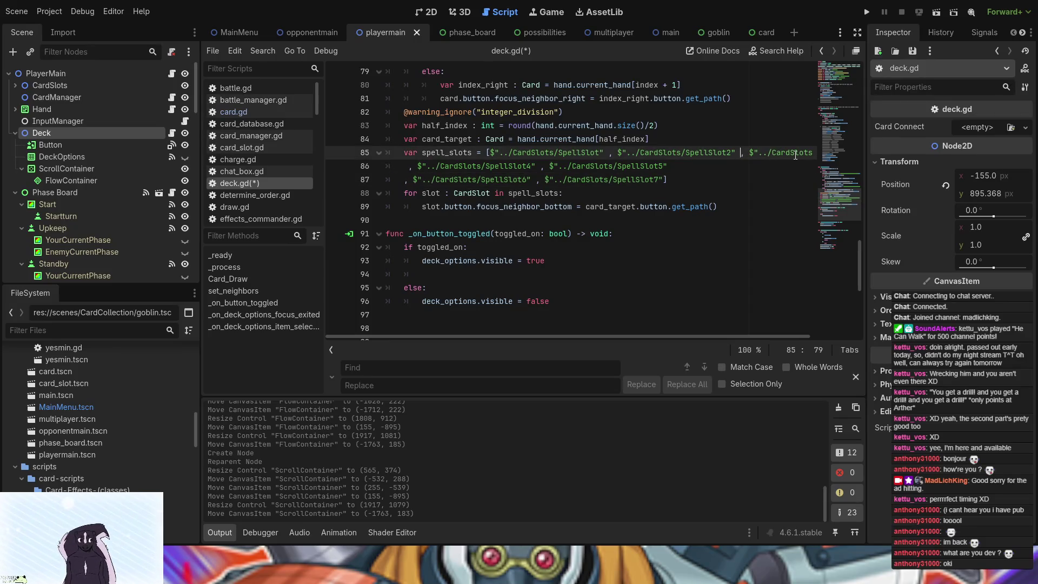
key("Return")
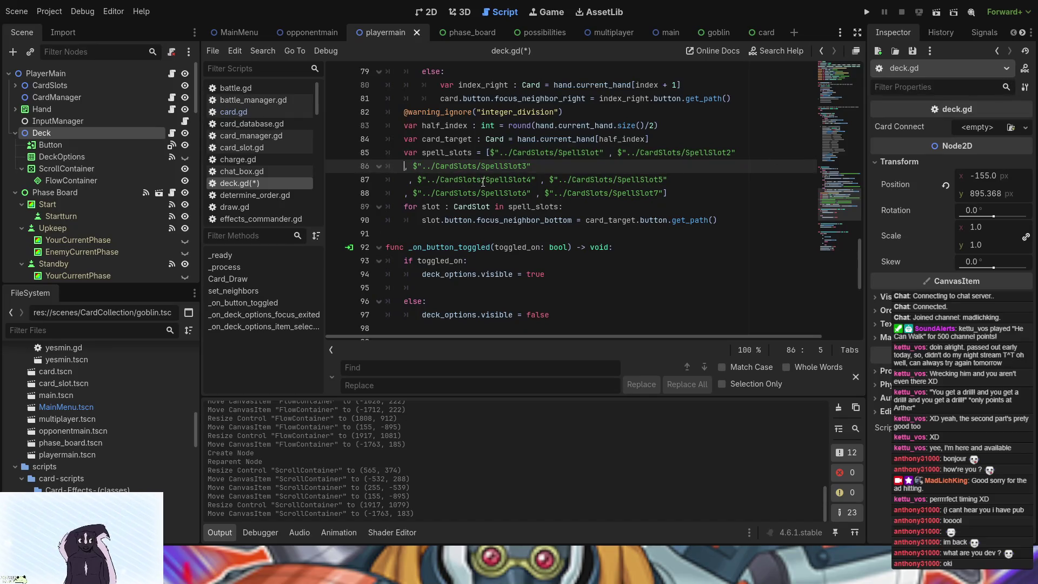
key("End")
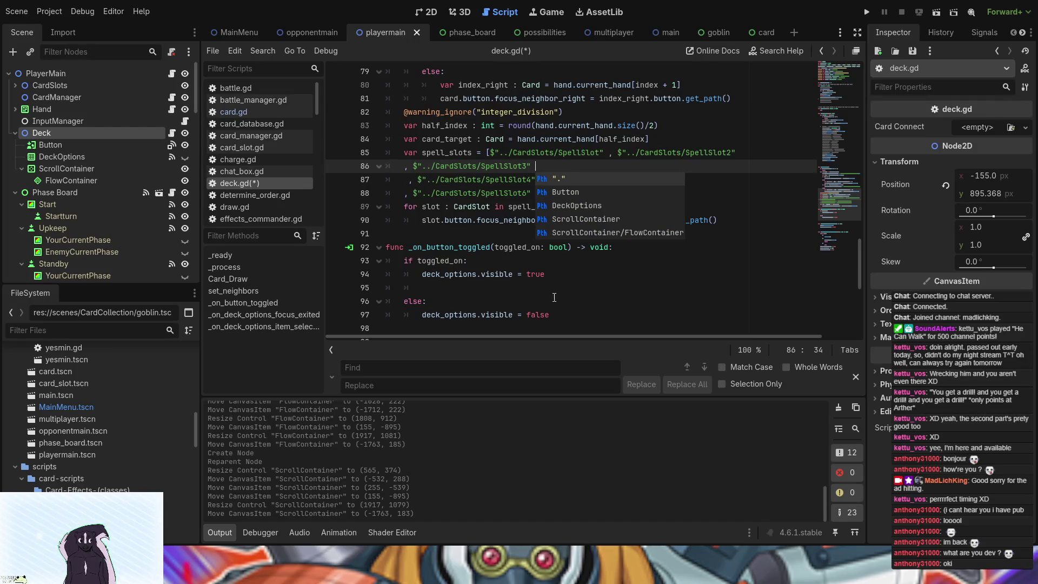
left_click_drag(557, 338, 674, 335)
scroll(672, 322, "up", 4)
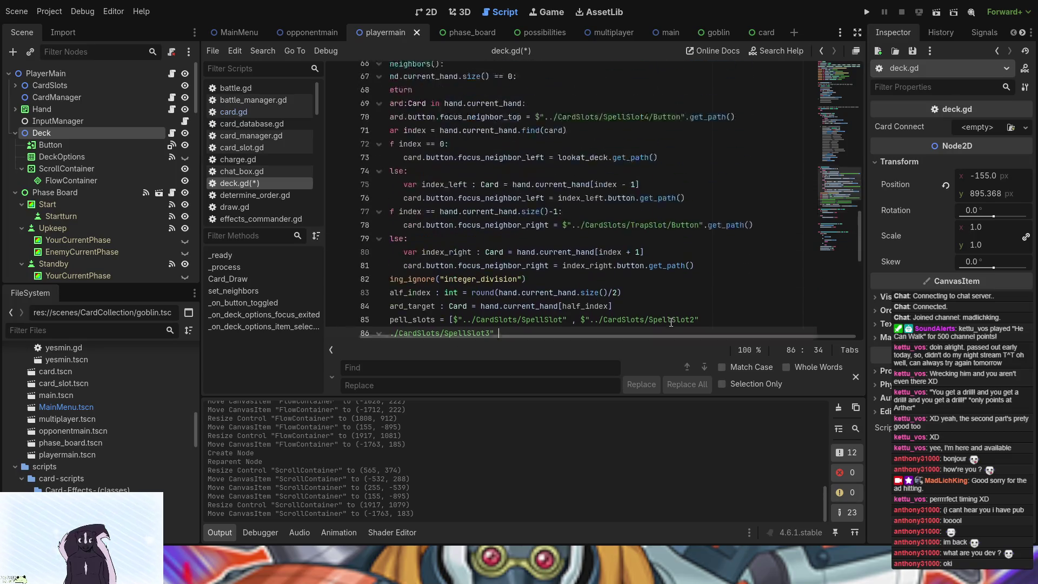
Step: Rewrap the player_deck array over lines 3–5, breaking after the Karemin and Possibilities entries
scroll(672, 322, "up", 20)
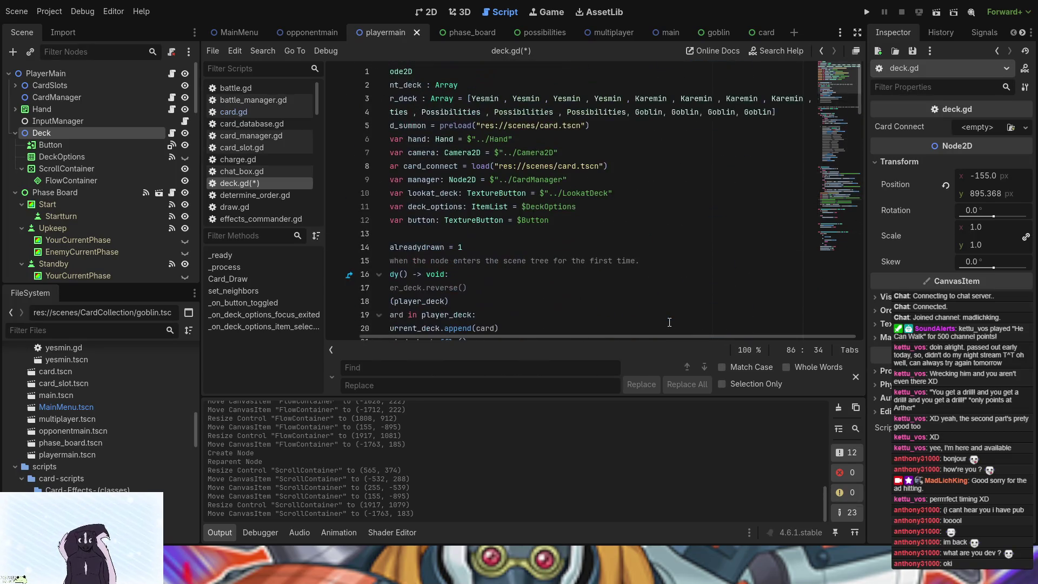
left_click(718, 99)
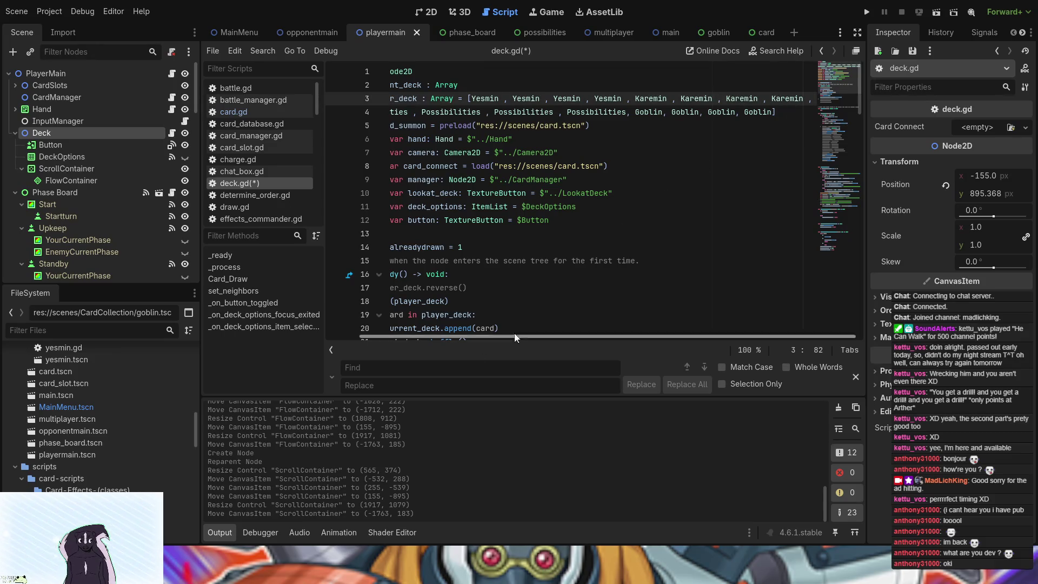
left_click_drag(514, 336, 373, 339)
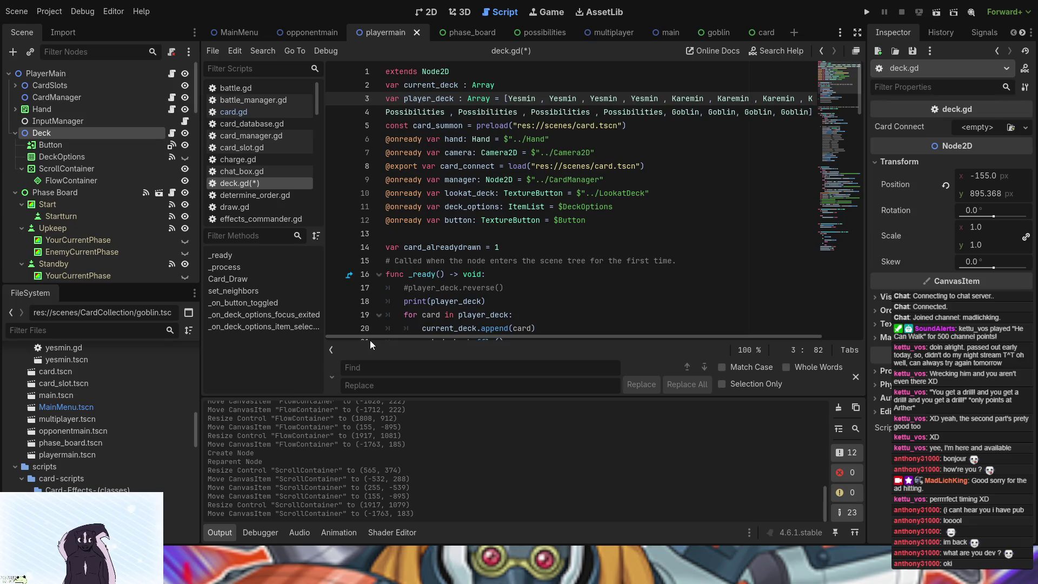
key("Return")
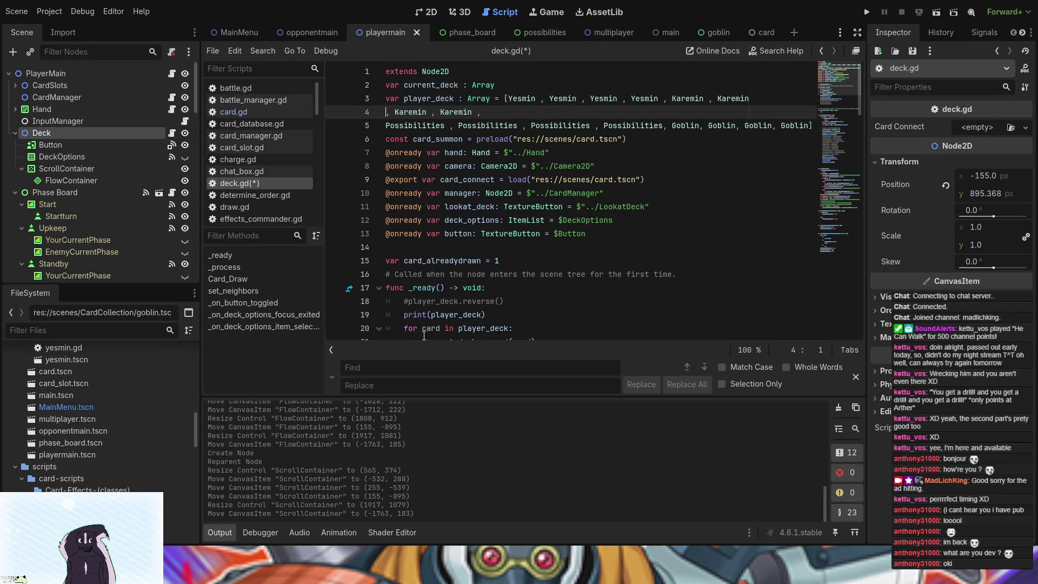
left_click(386, 126)
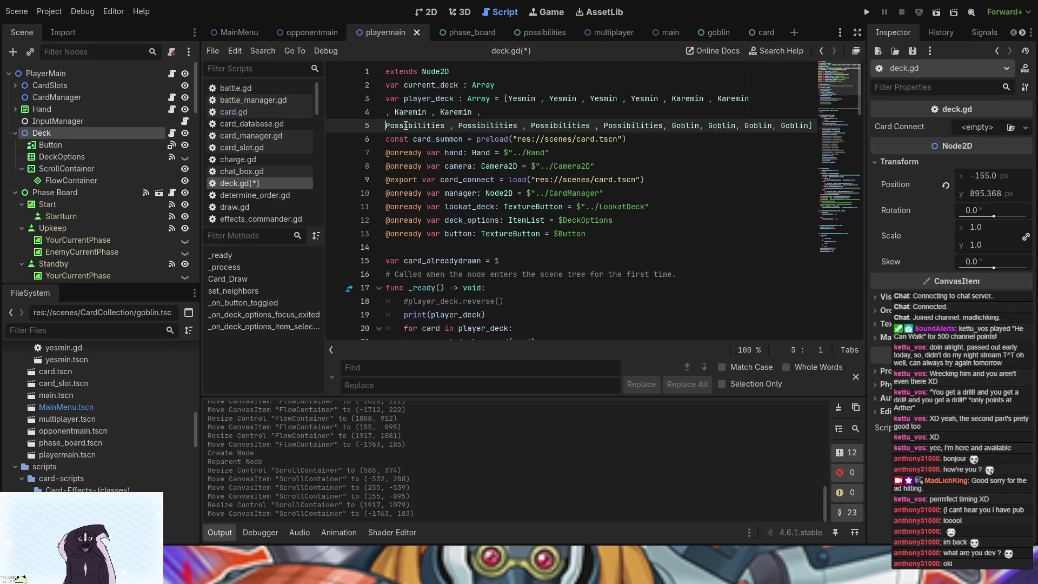
key("BackSpace")
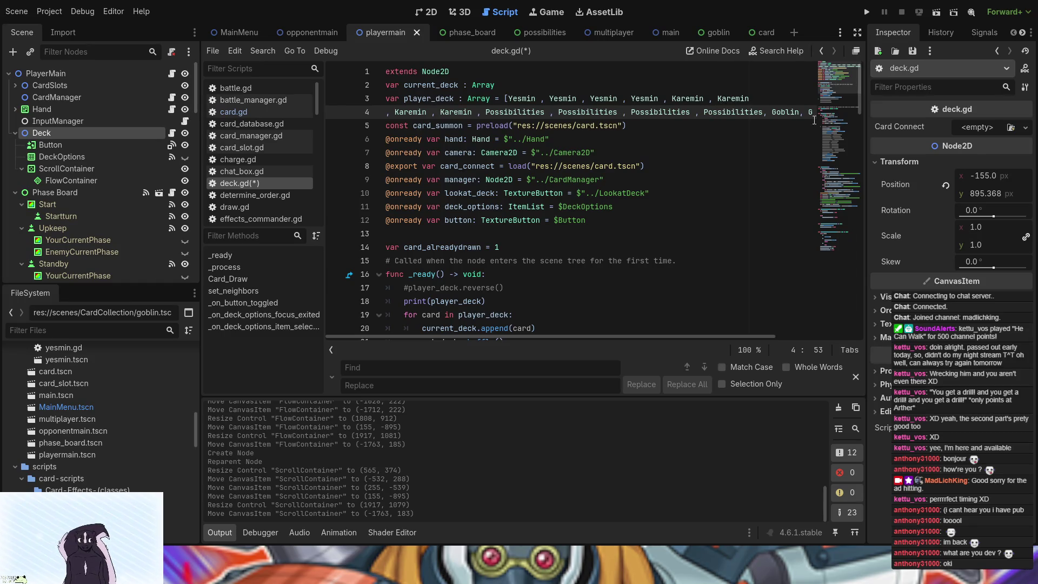
left_click(696, 115)
key("Return")
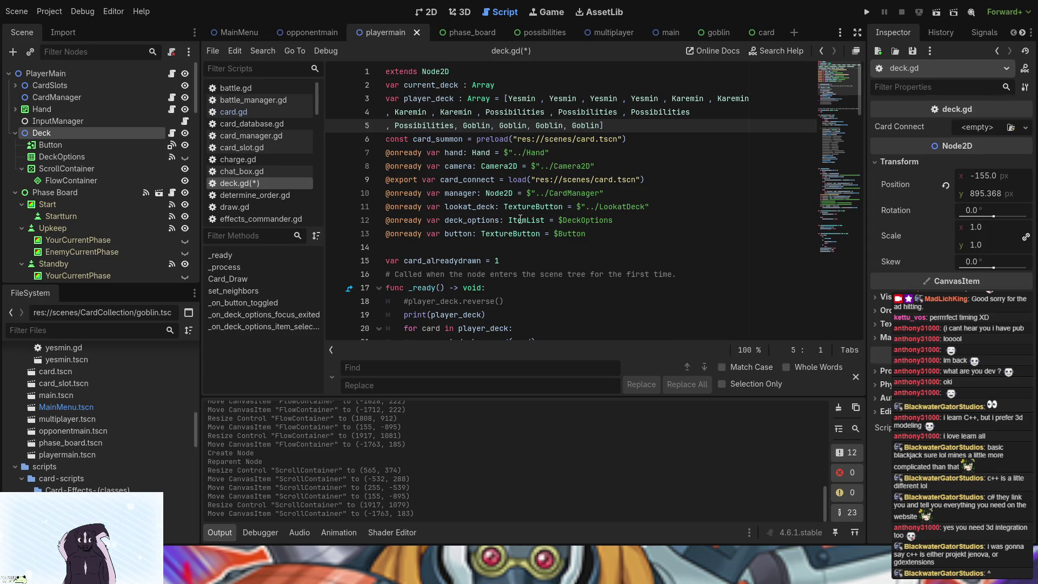
scroll(520, 218, "down", 2)
scroll(491, 247, "down", 3)
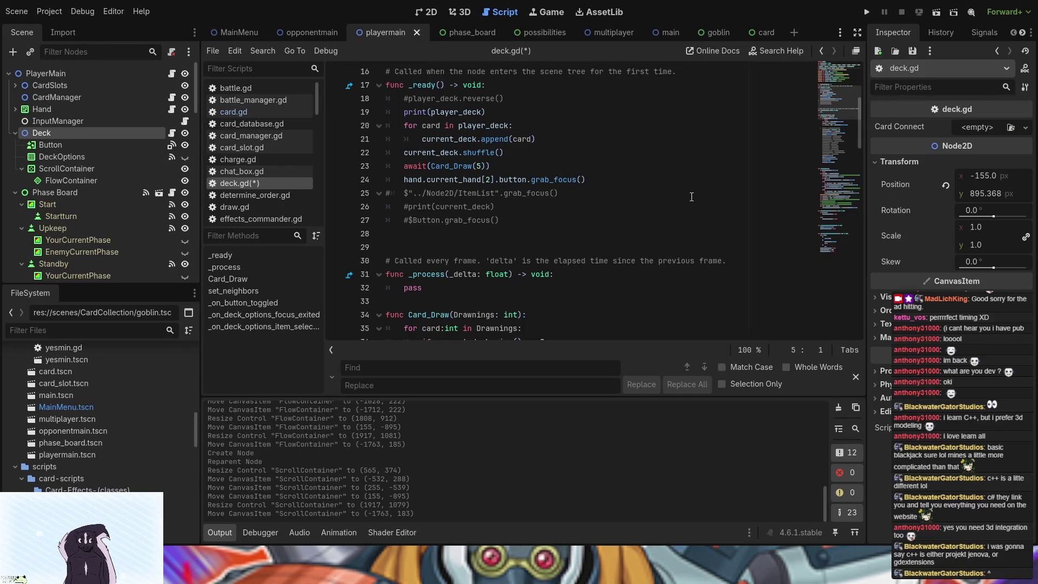
scroll(669, 216, "down", 2)
scroll(667, 220, "up", 2)
Step: Paste a Card node under the ScrollContainer and move it into the FlowContainer
left_click(425, 11)
left_click(483, 198)
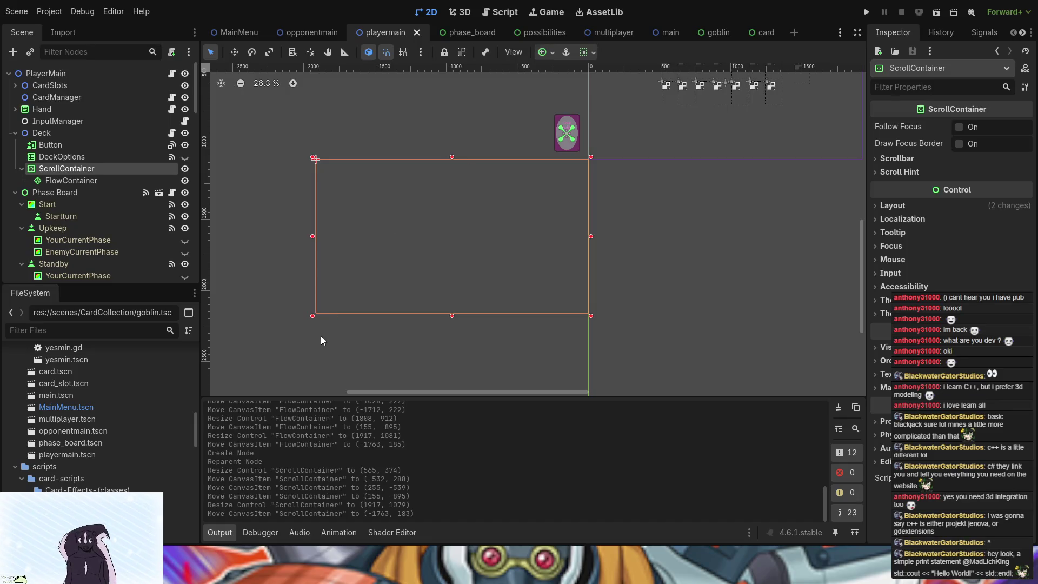
key("ctrl+v")
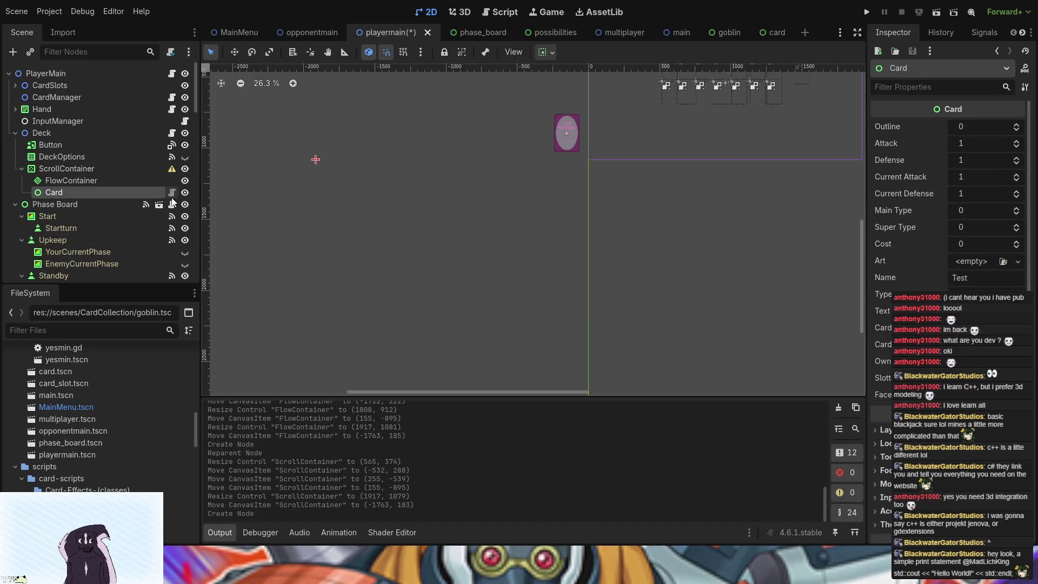
mouse_move(177, 195)
left_mouse_down()
mouse_move(117, 179)
mouse_move(93, 192)
mouse_move(98, 184)
left_mouse_up()
Step: Inspect the Card's properties (Attack 1, Defense 1, Name Test), then undo the Card addition
left_click(97, 182)
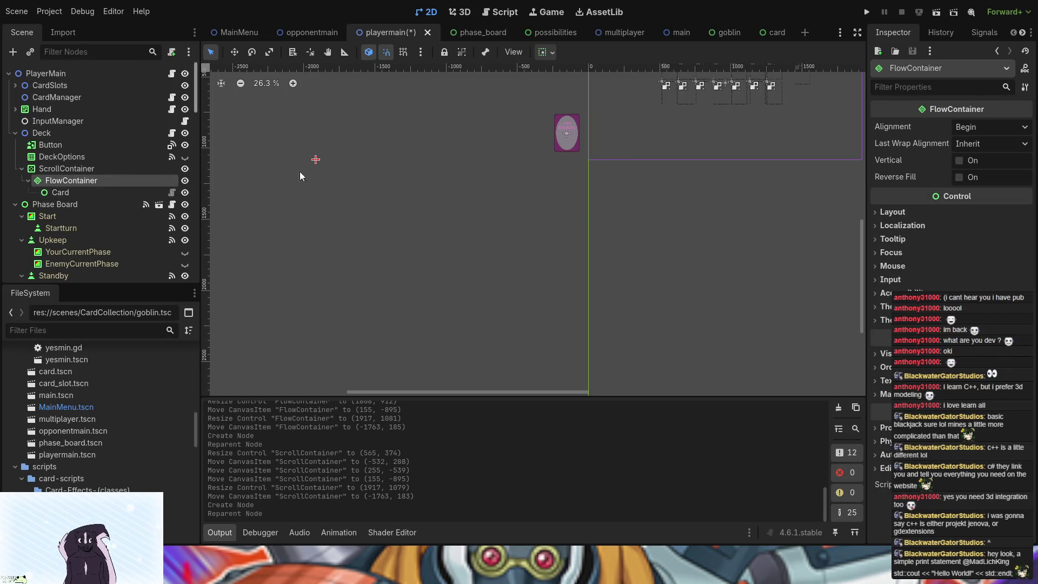
left_click(137, 169)
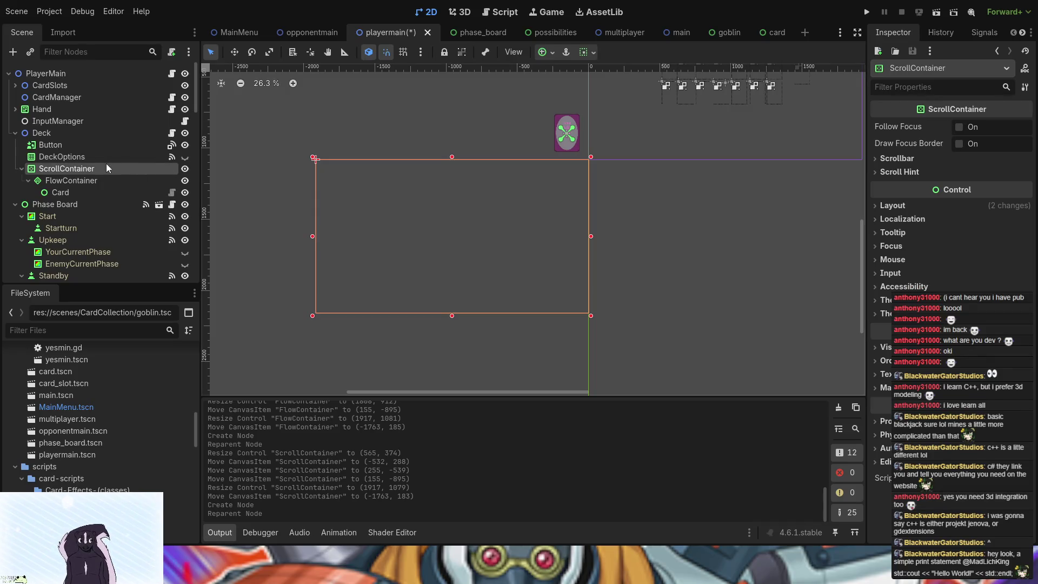
left_click(109, 181)
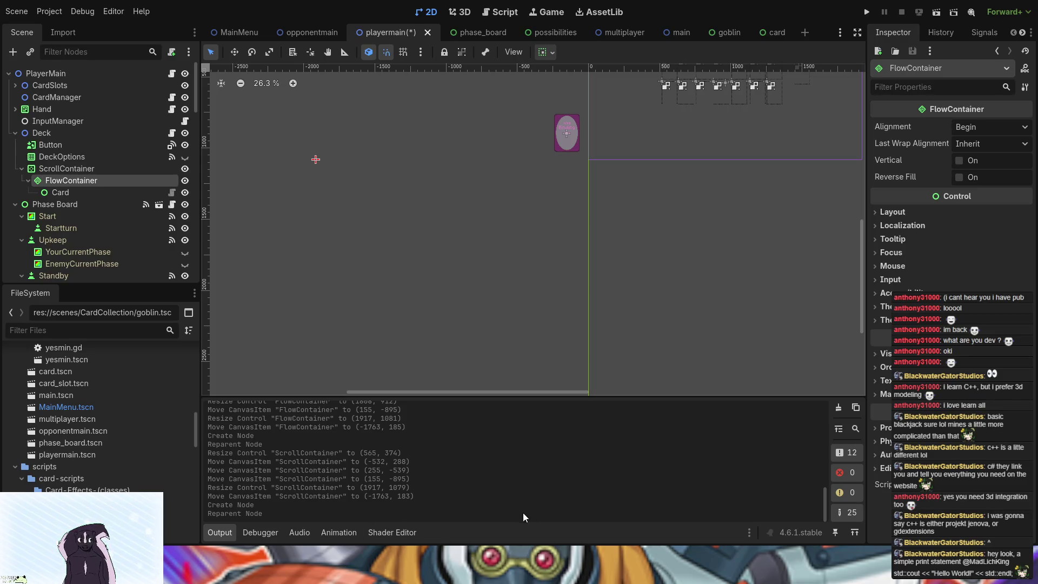
left_click(111, 192)
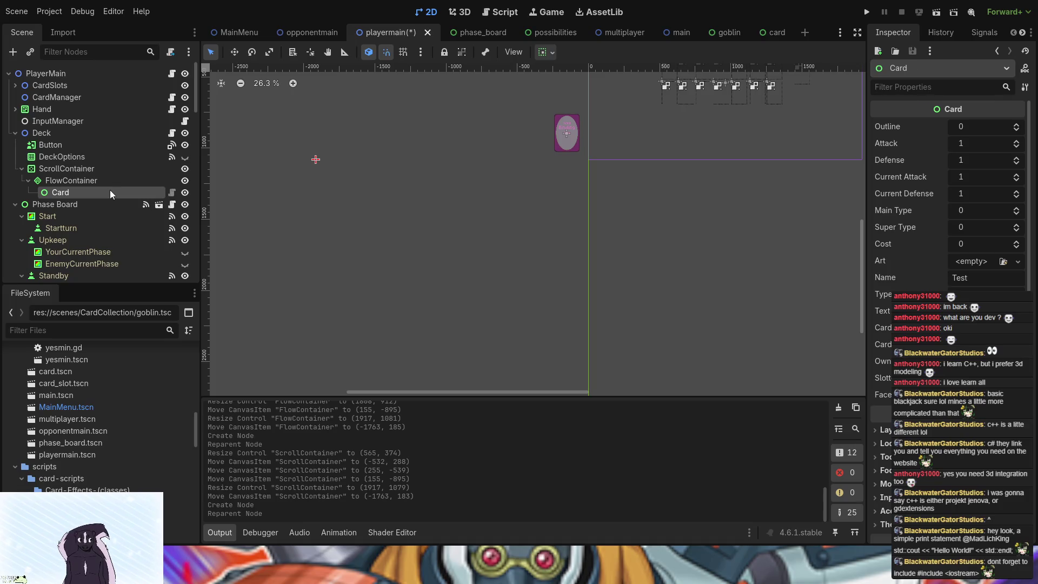
key("ctrl+z")
key("ctrl+z")
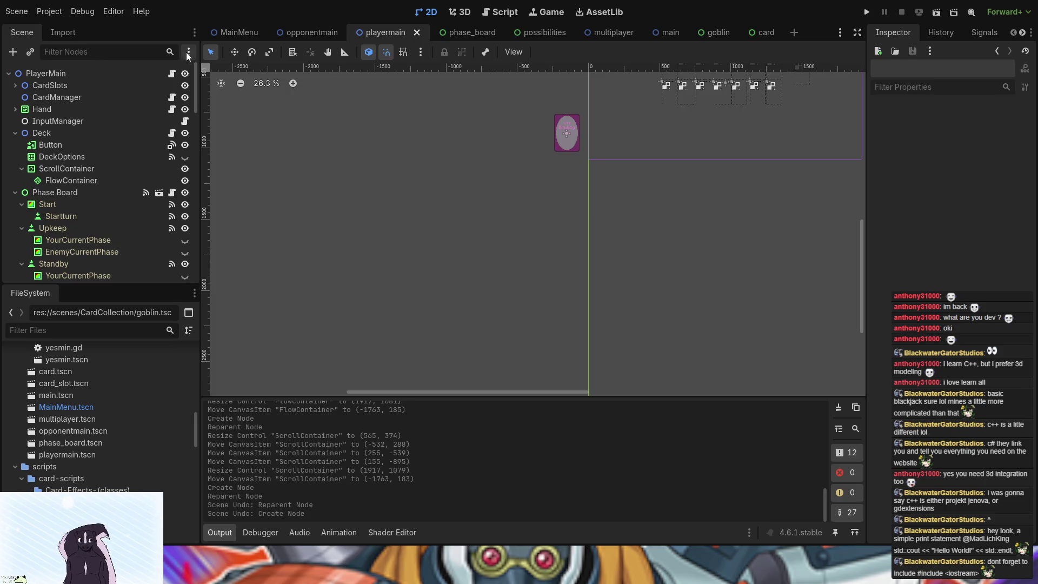
Step: Instance the Card scene as a child of the FlowContainer
left_click(80, 180)
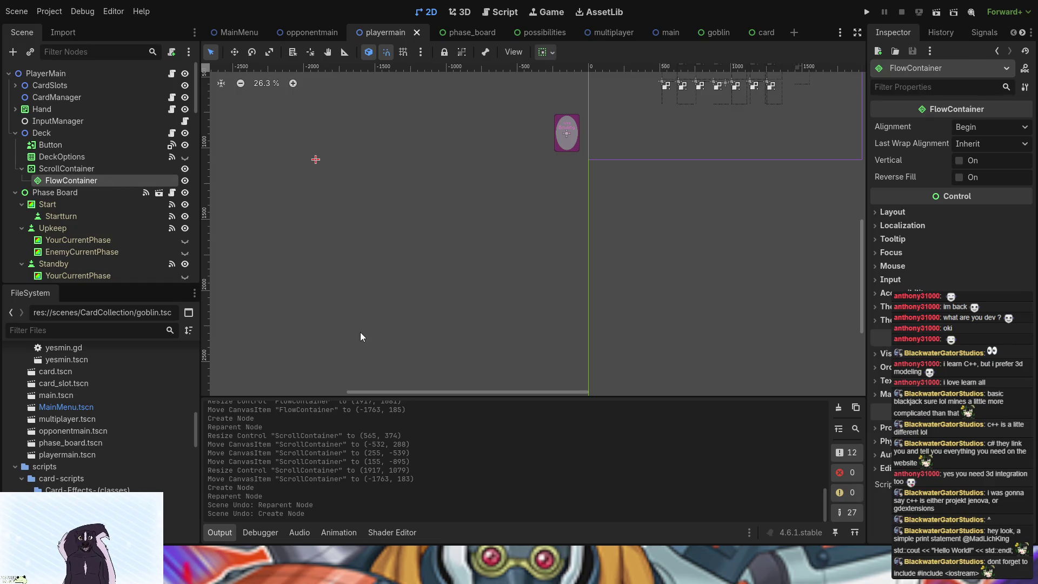
left_click(370, 200)
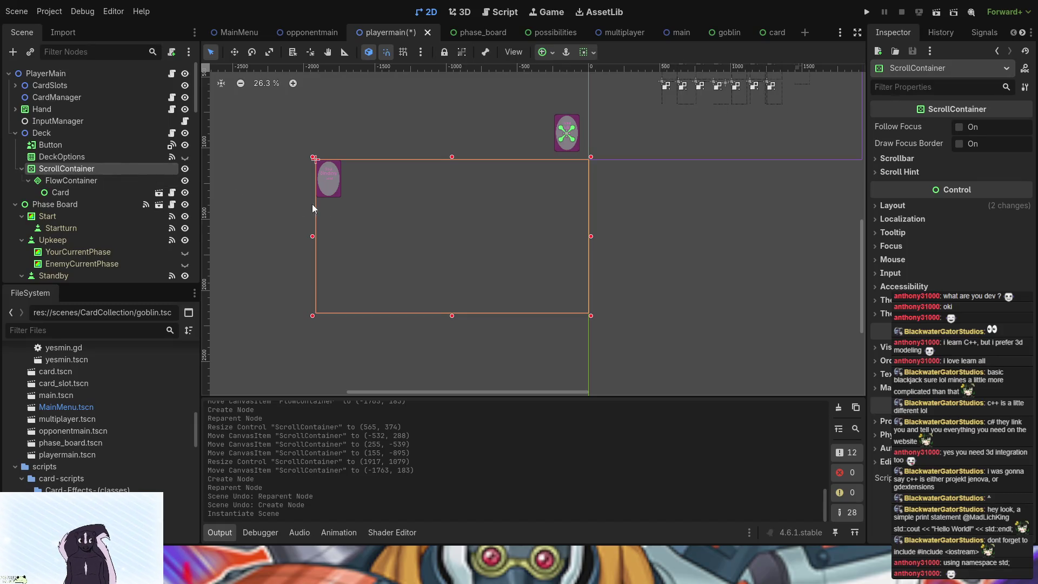
Step: Duplicate Card into Card2 and enable Vertical on the FlowContainer
left_click(64, 191)
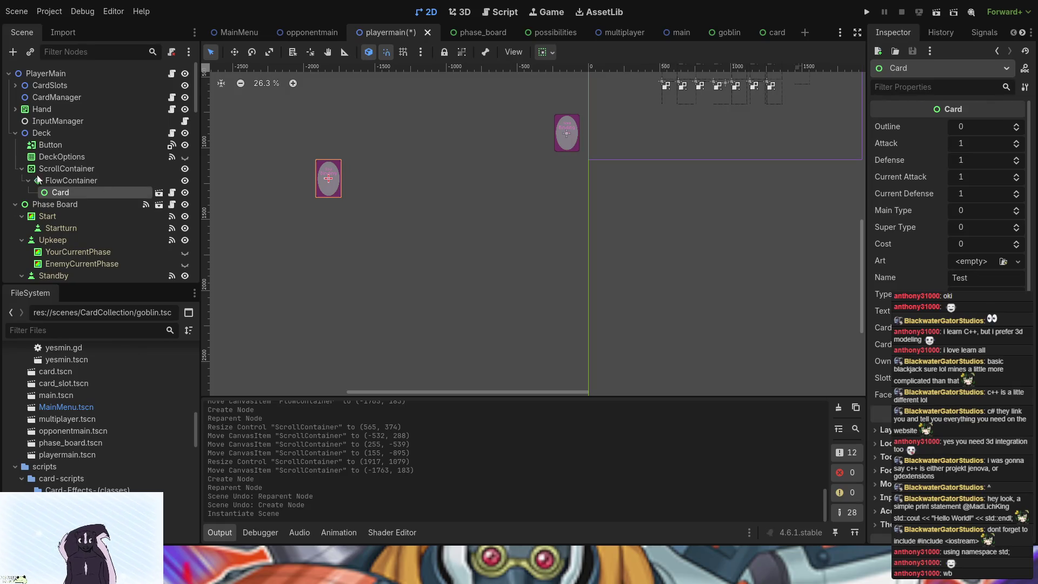
key("ctrl+d")
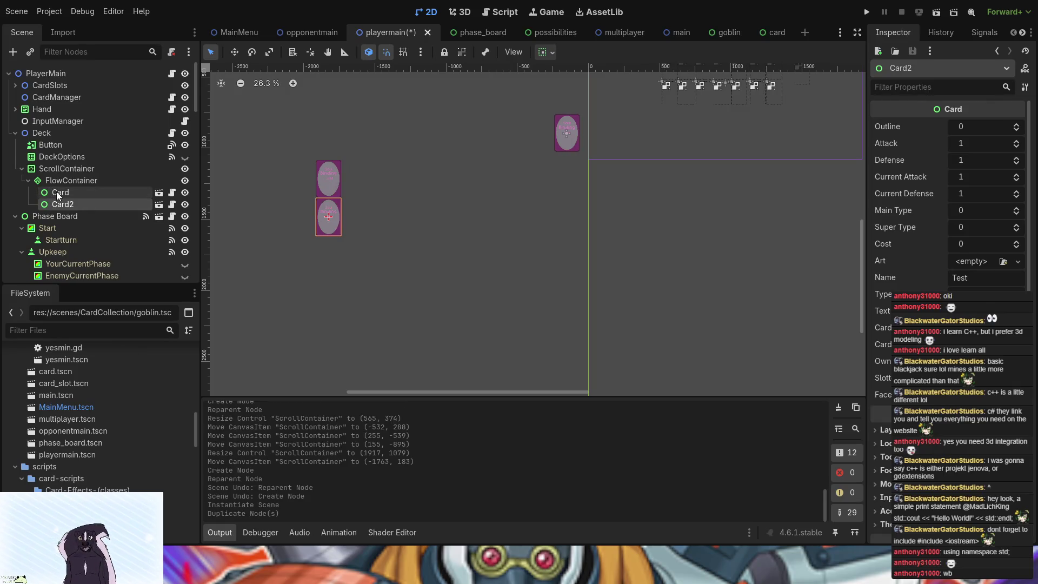
left_click(67, 193, "ctrl")
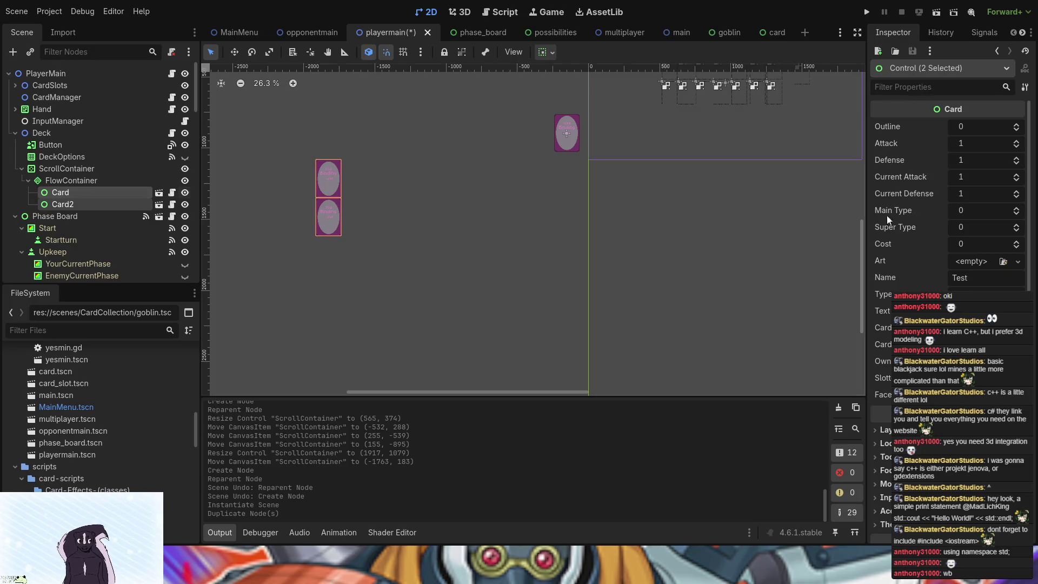
left_click(60, 185)
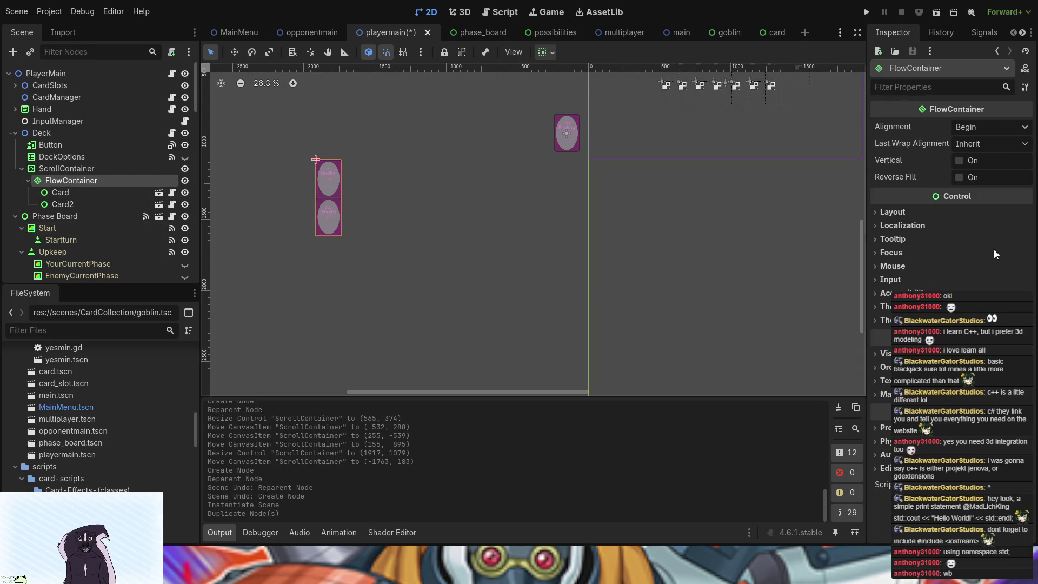
left_click(959, 161)
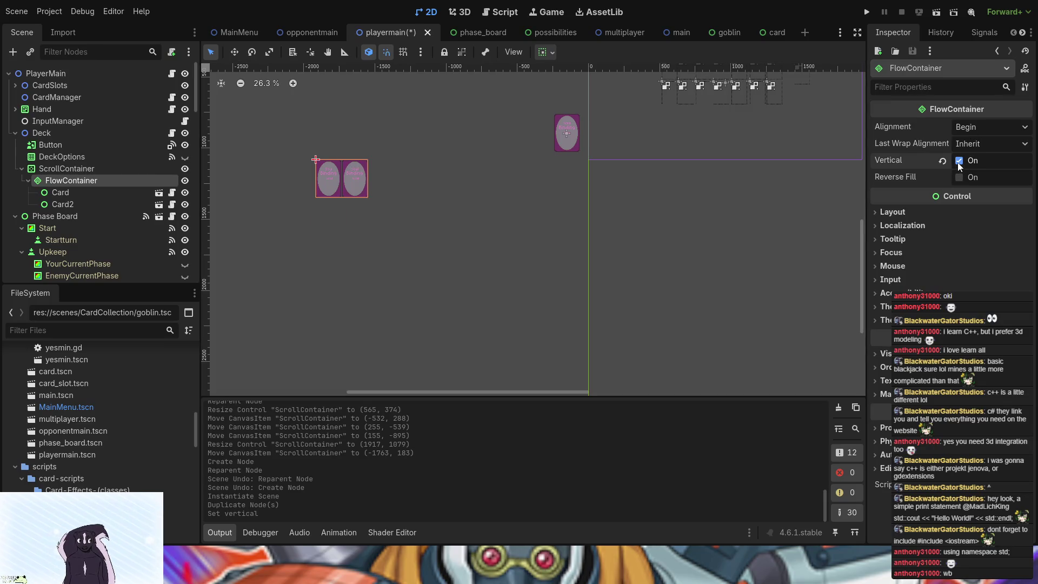
Step: Repeatedly select all cards and duplicate them, doubling from 2 to 16 Card instances
left_click(70, 194)
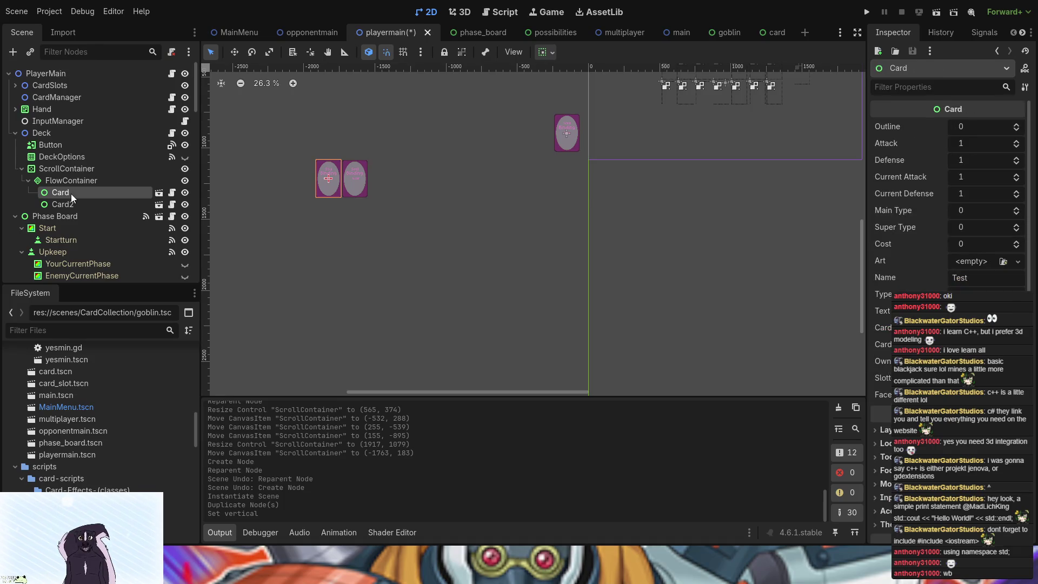
left_click(72, 205, "shift")
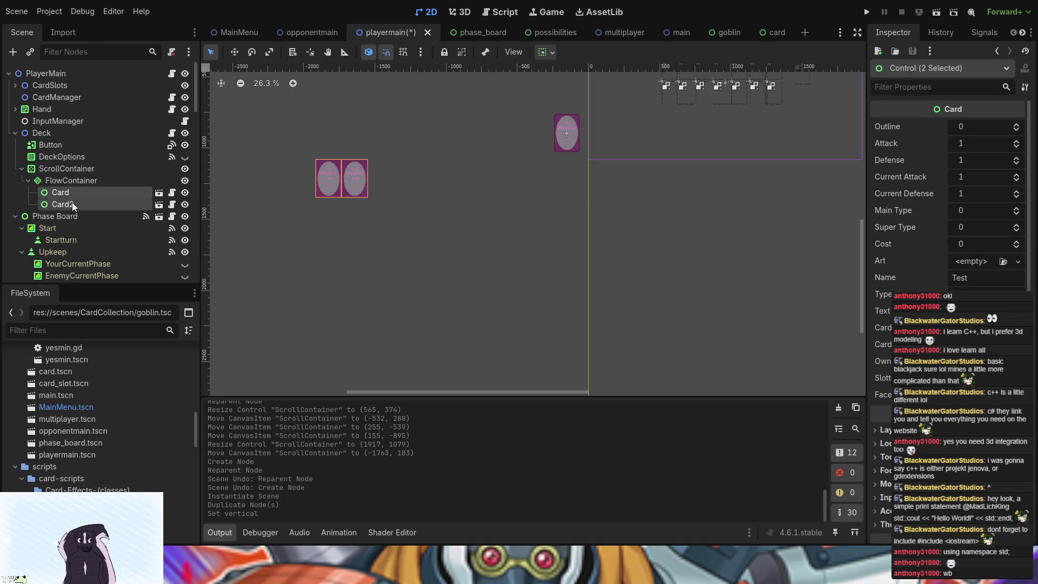
key("ctrl+d")
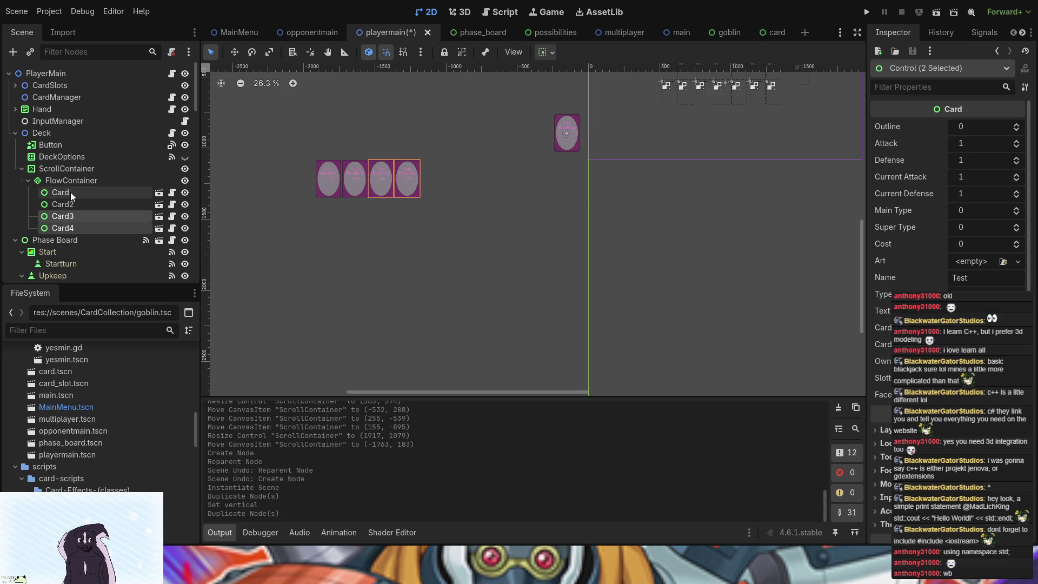
left_click(70, 193, "shift")
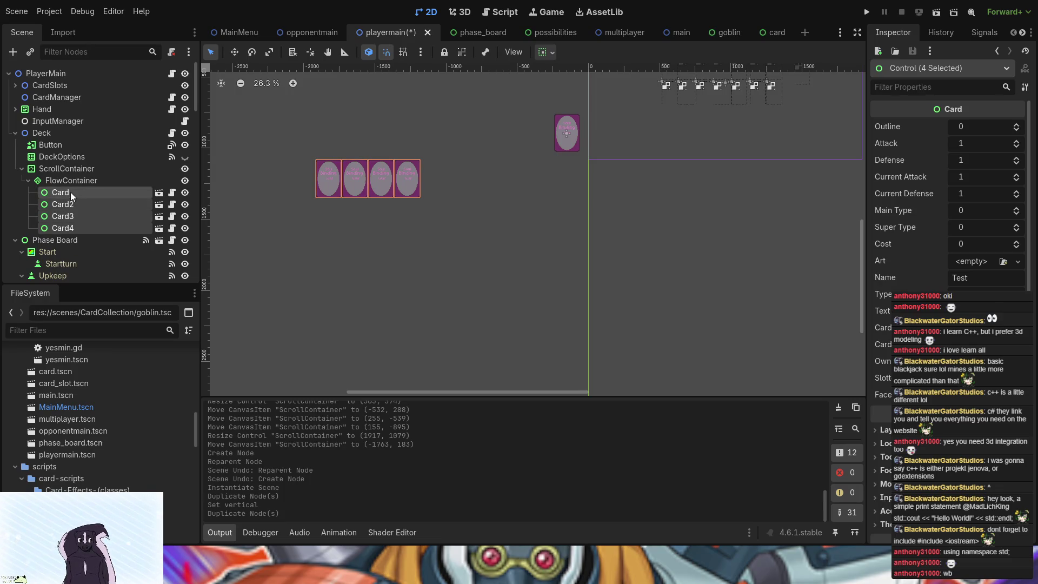
key("ctrl+d")
left_click(70, 193, "shift")
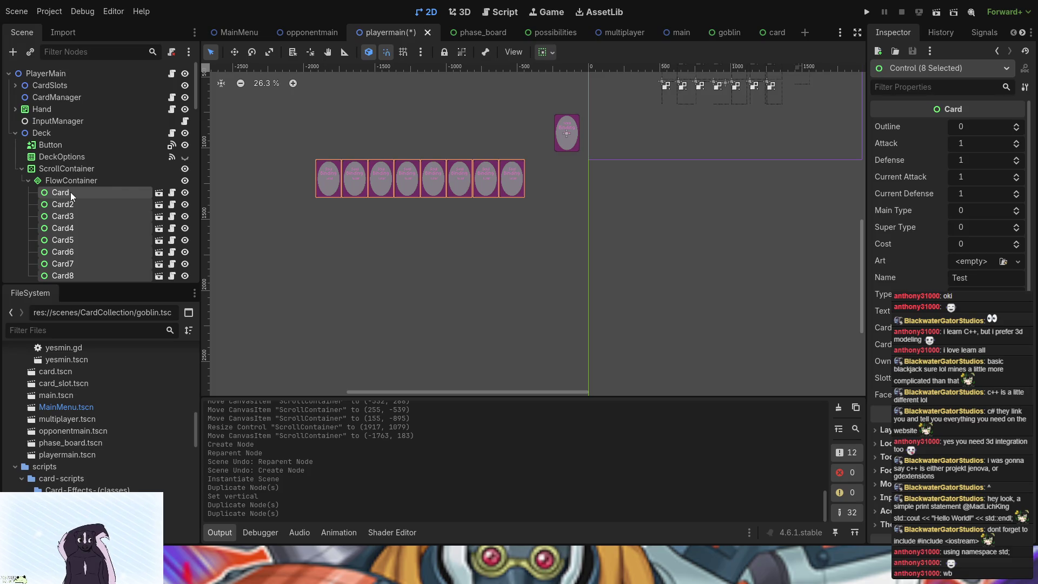
key("ctrl+d")
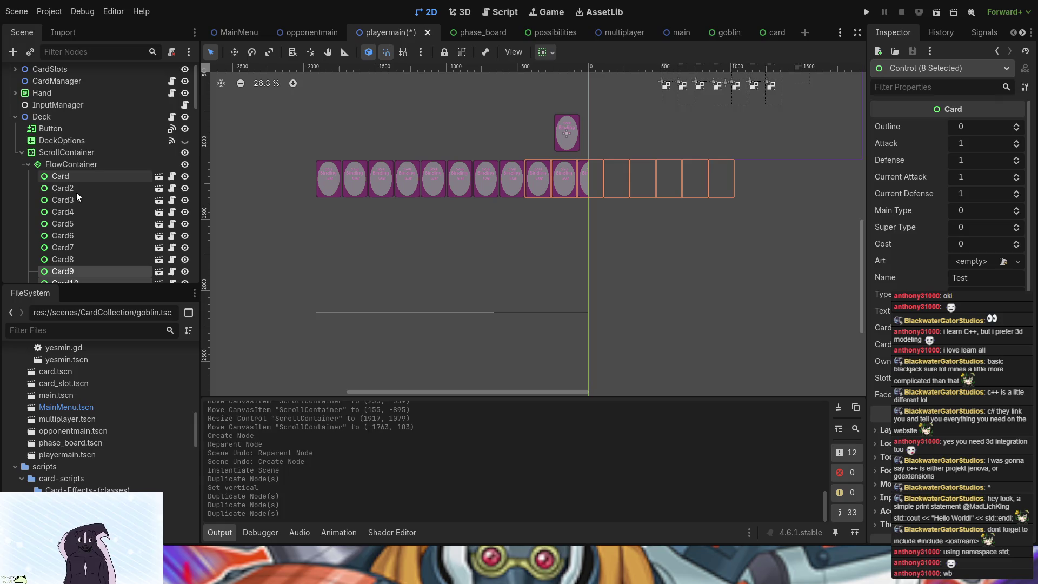
Step: In the FlowContainer's Inspector, choose Center for both Alignment and Last Wrap Alignment
left_click(49, 164)
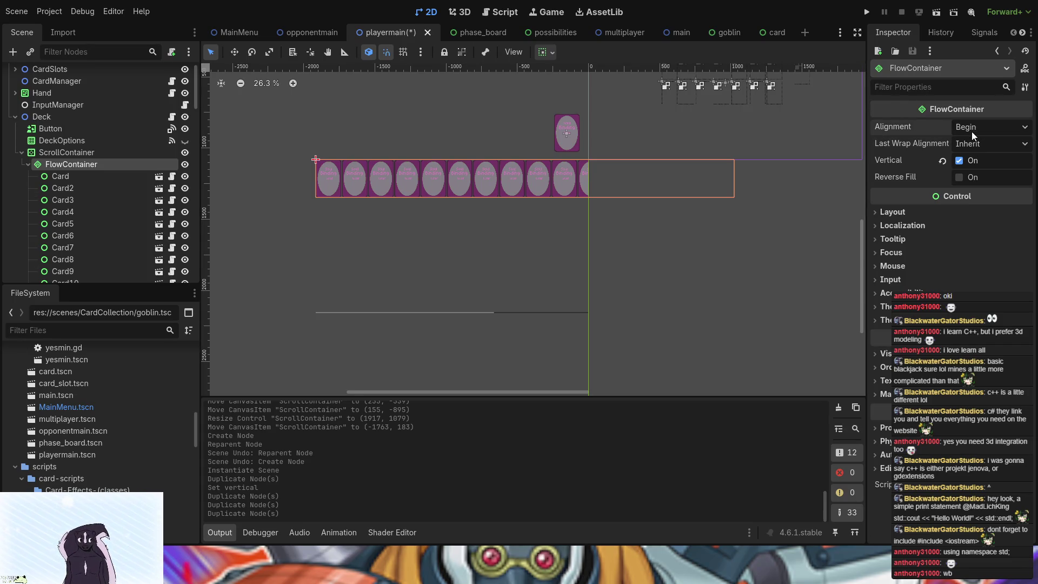
left_click(972, 162)
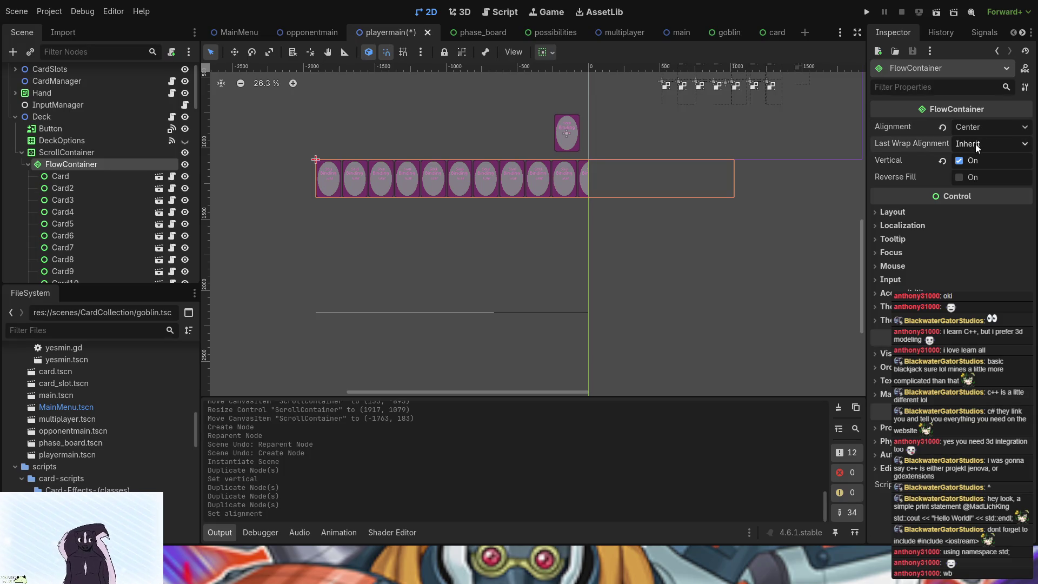
left_click(980, 187)
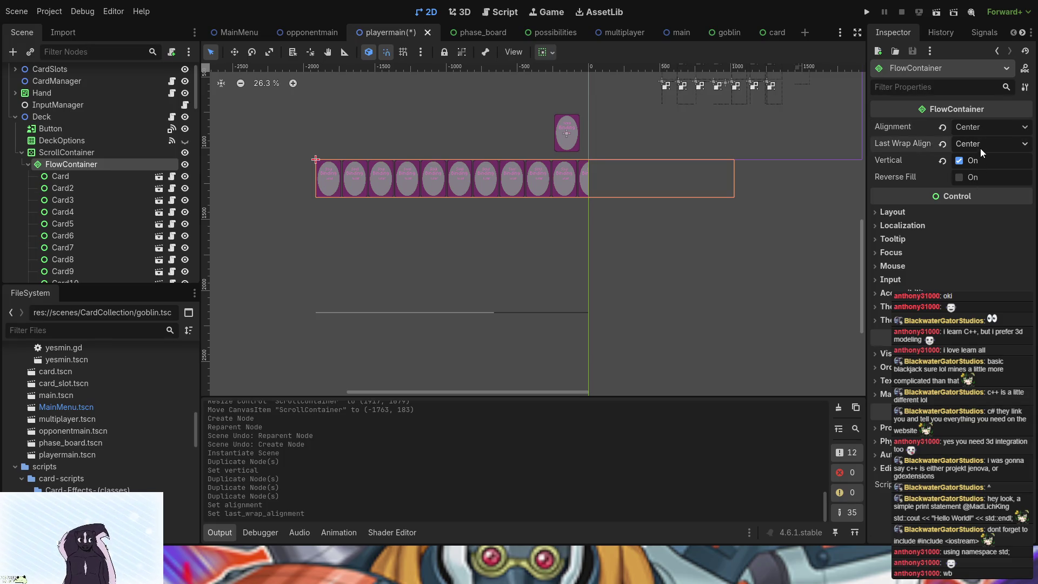